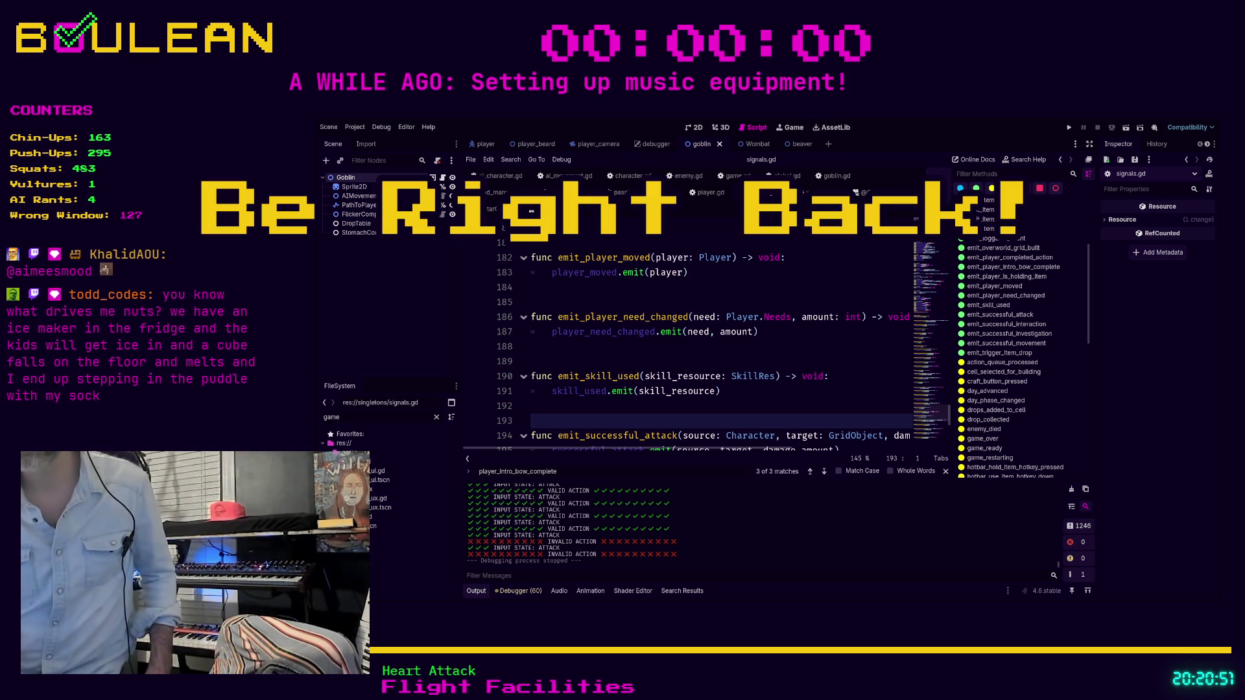
- Run the project with F5 from signals.gd so Forester starts on Day 1
{"action": "left_click", "coordinate": [678, 357]}
{"action": "key", "text": "F5"}
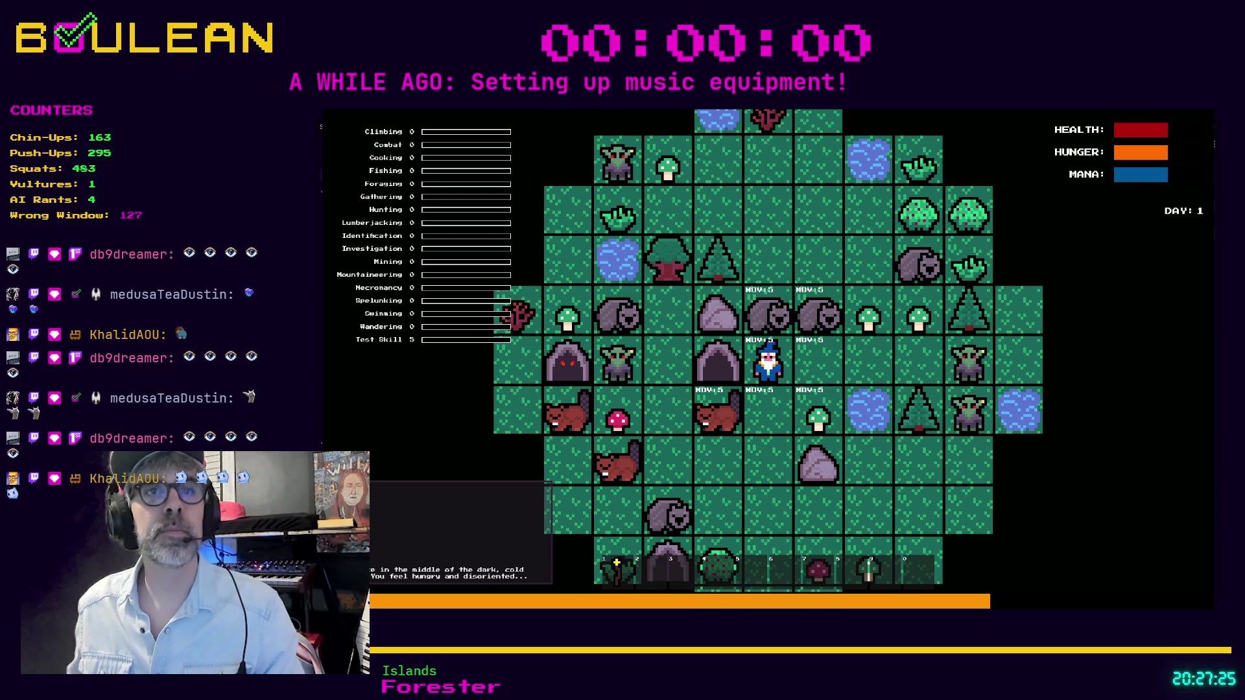
- Stop the running game with F8 and put the cursor below emit_skill_used in signals.gd
{"action": "key", "text": "alt+Tab"}
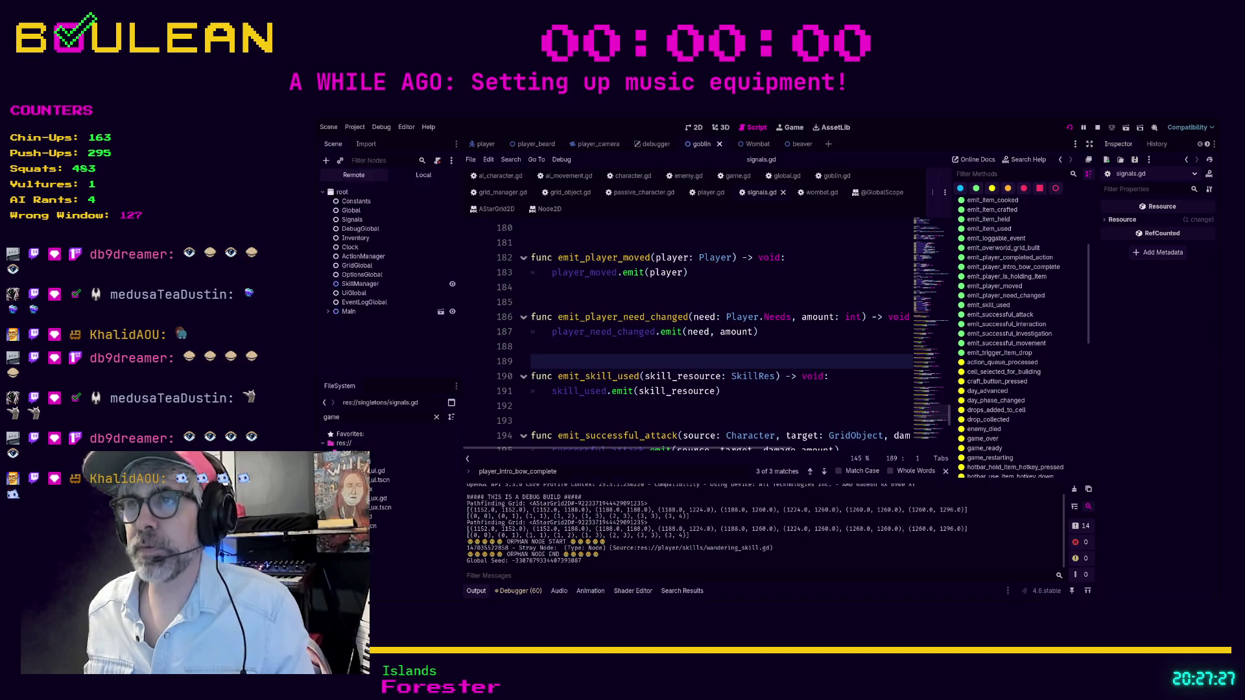
{"action": "key", "text": "F8"}
{"action": "key", "text": "Up"}
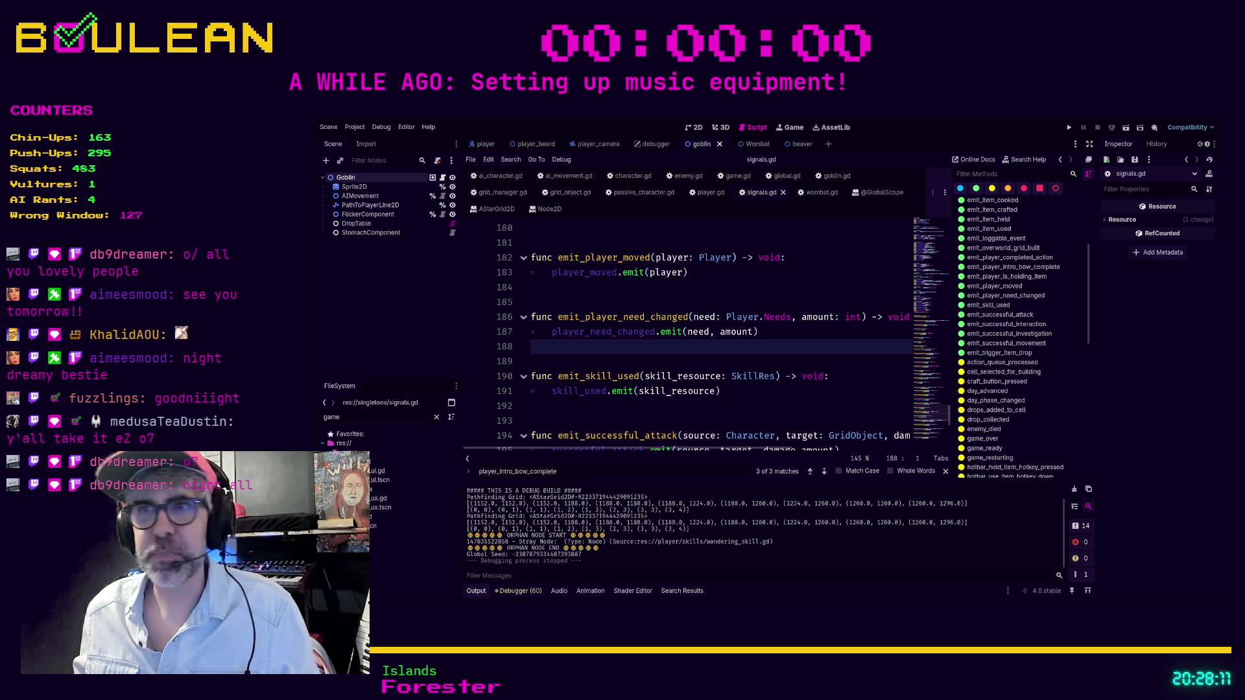
{"action": "left_click", "coordinate": [785, 377]}
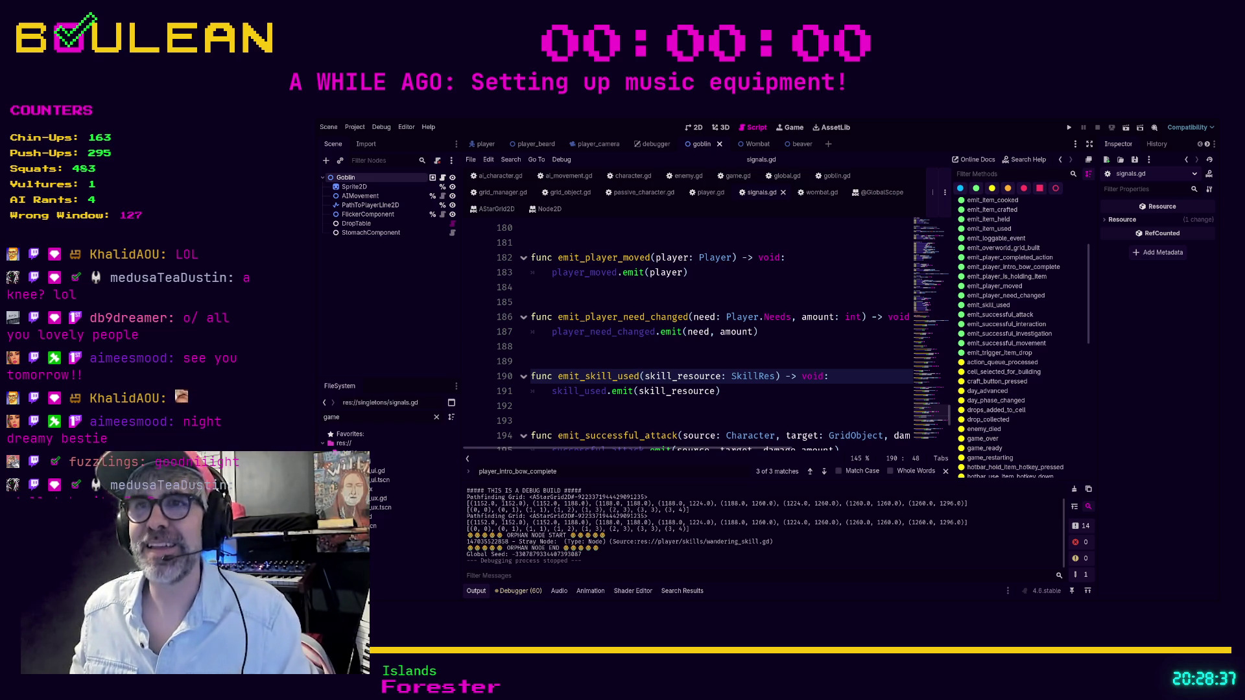
{"action": "left_click", "coordinate": [654, 420]}
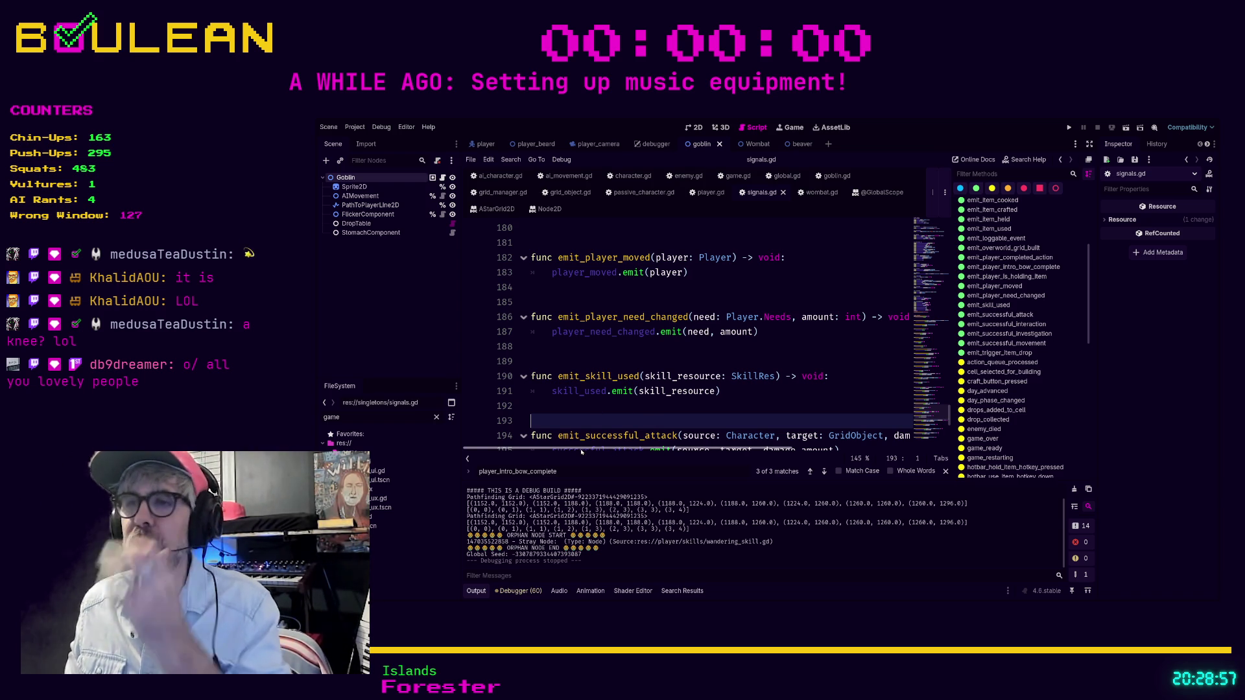
- Move up through signals.gd from the #endregion area toward the PLAYER signal declarations
{"action": "left_click", "coordinate": [928, 298]}
{"action": "scroll", "coordinate": [811, 304], "scroll_direction": "down", "scroll_amount": 3}
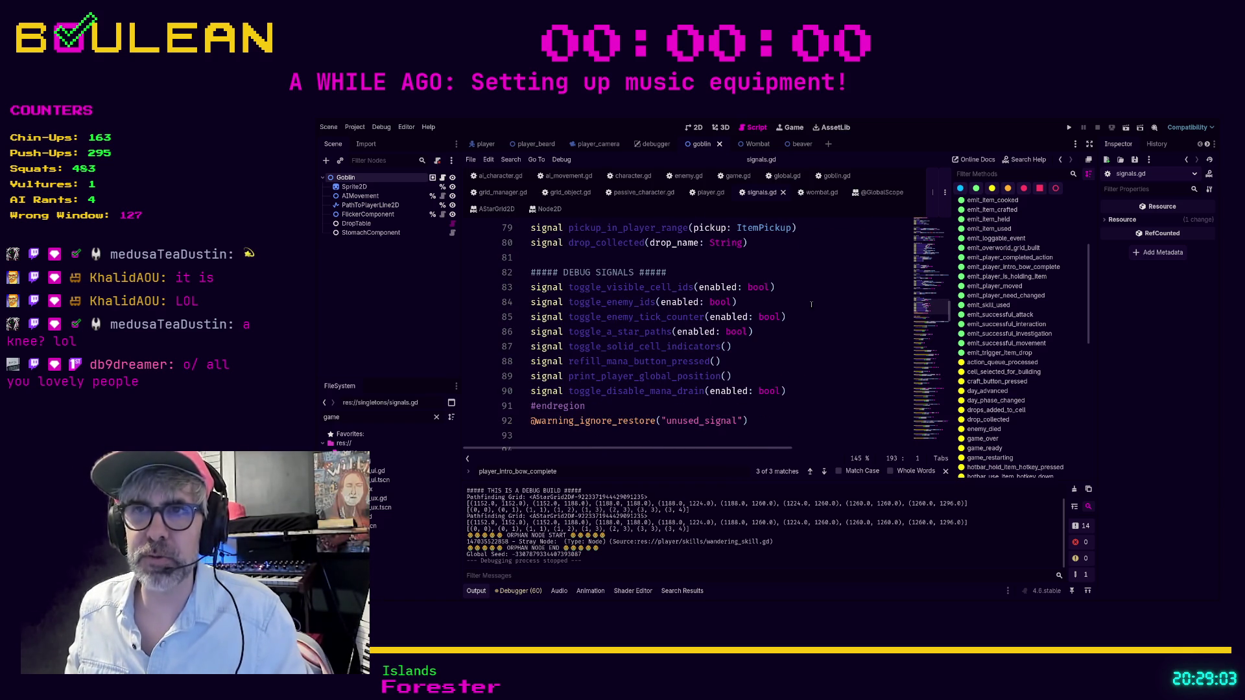
{"action": "scroll", "coordinate": [815, 307], "scroll_direction": "down", "scroll_amount": 3}
{"action": "scroll", "coordinate": [810, 314], "scroll_direction": "up", "scroll_amount": 3}
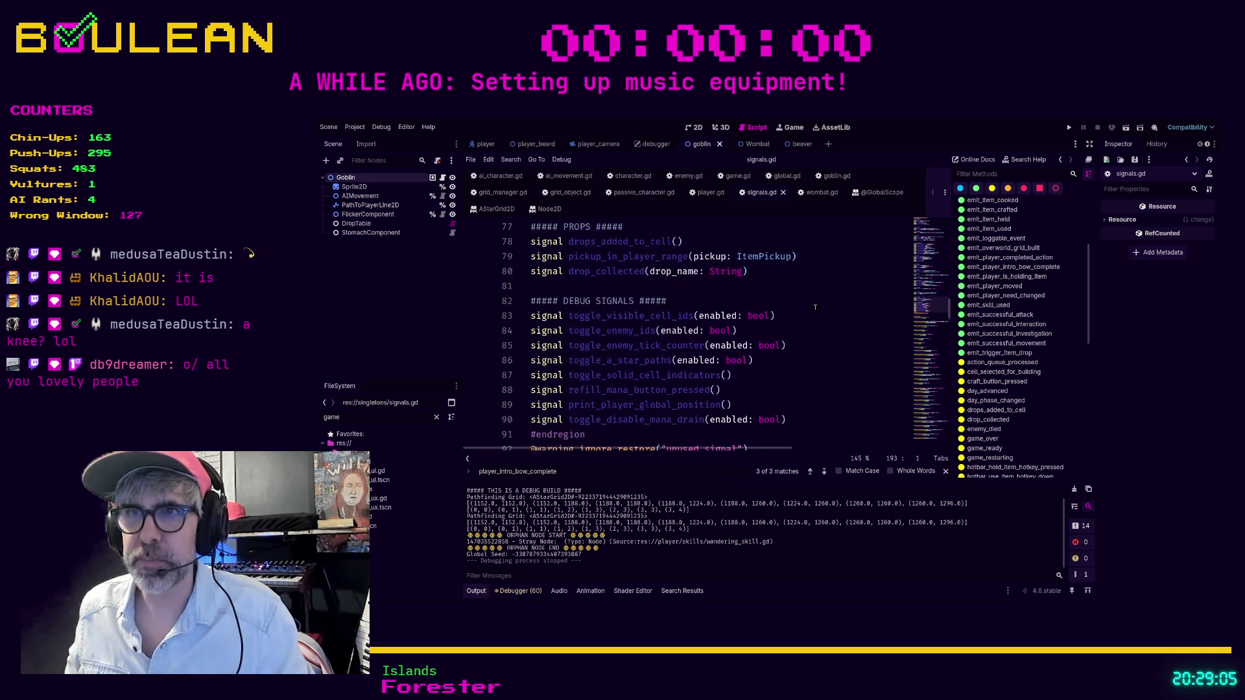
{"action": "left_click", "coordinate": [633, 410]}
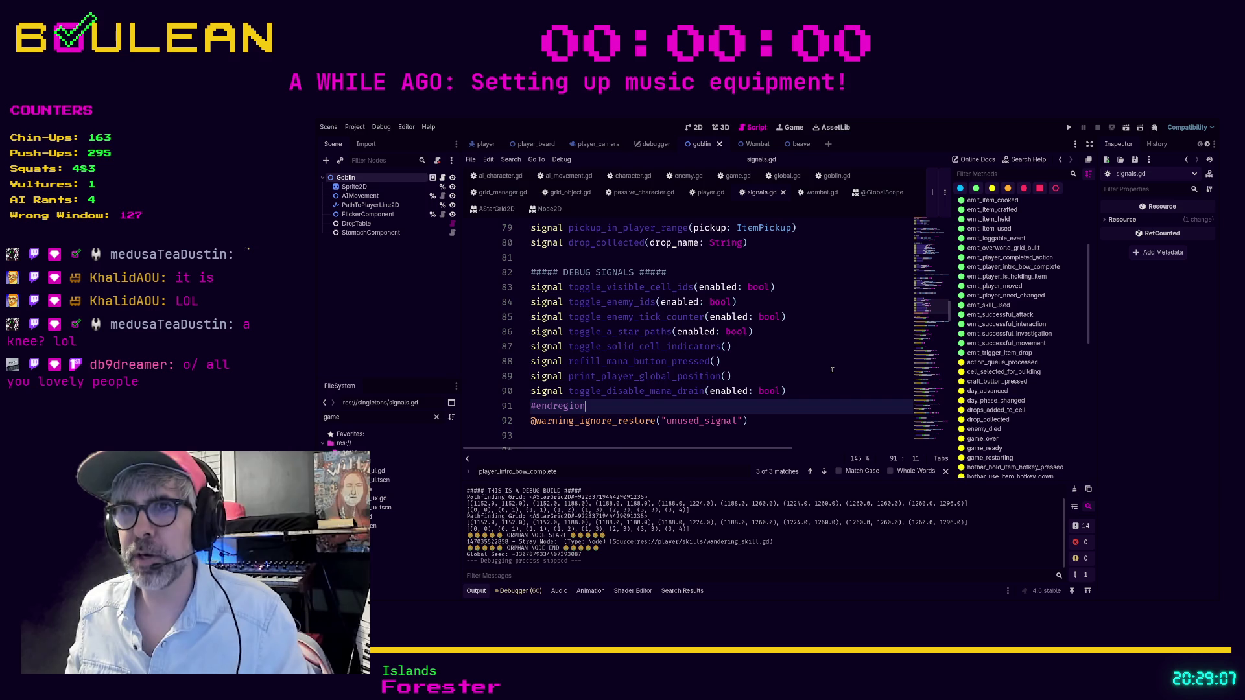
{"action": "scroll", "coordinate": [832, 369], "scroll_direction": "down", "scroll_amount": 5}
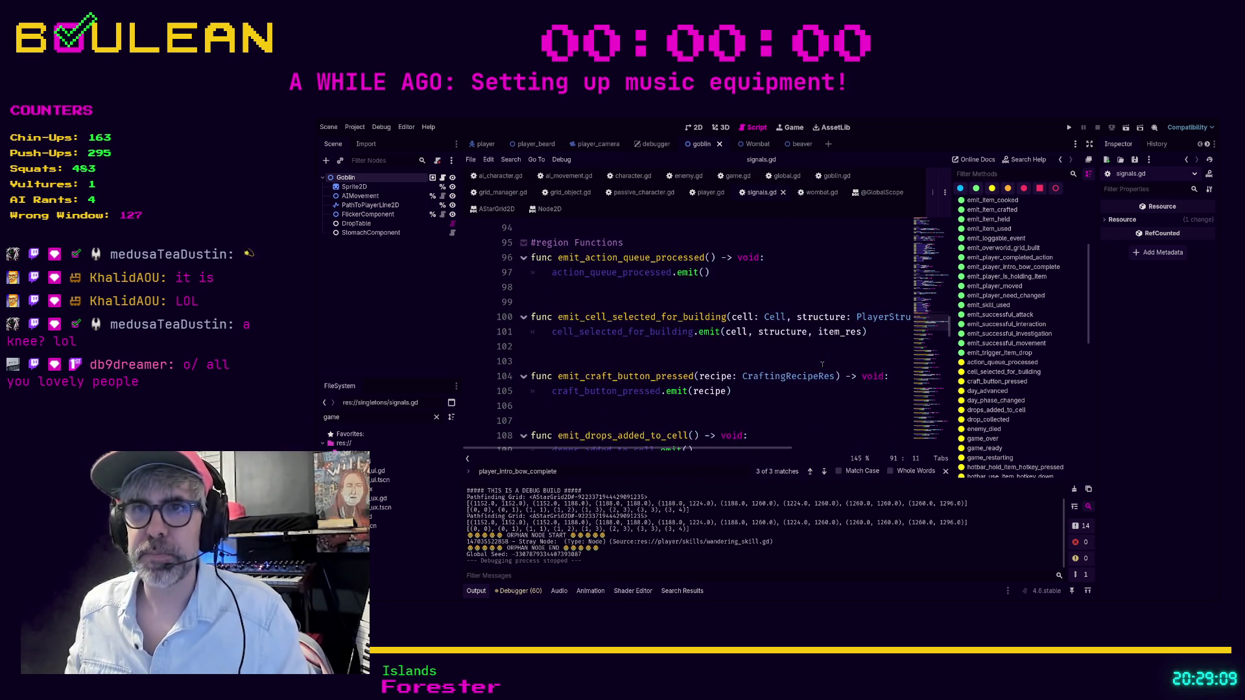
{"action": "scroll", "coordinate": [822, 364], "scroll_direction": "down", "scroll_amount": 1}
{"action": "left_click", "coordinate": [765, 372]}
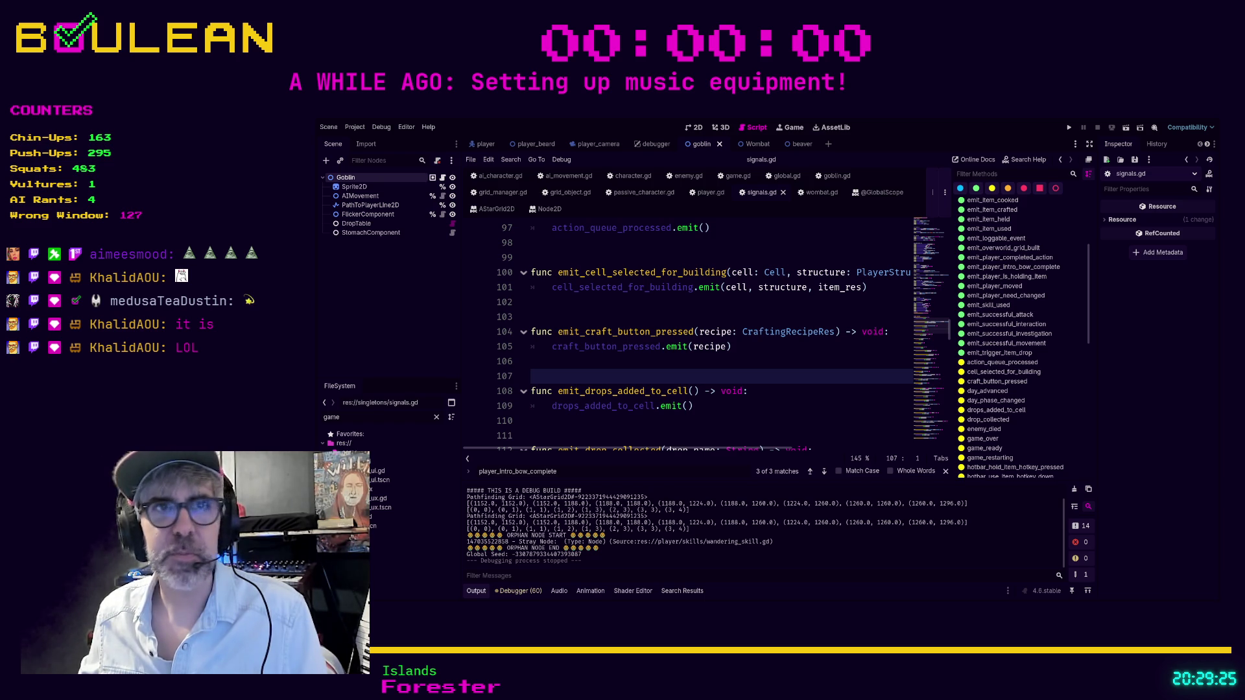
{"action": "left_click", "coordinate": [531, 361]}
{"action": "scroll", "coordinate": [654, 365], "scroll_direction": "down", "scroll_amount": 1}
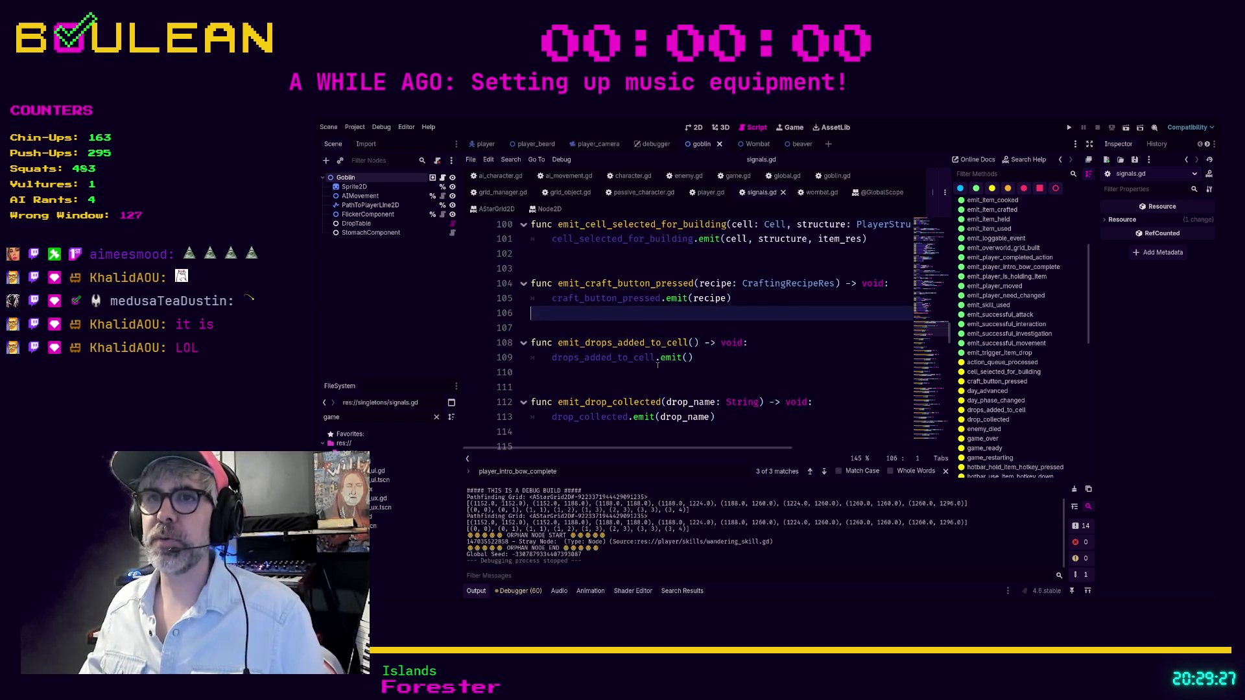
{"action": "scroll", "coordinate": [713, 337], "scroll_direction": "up", "scroll_amount": 10}
{"action": "scroll", "coordinate": [792, 308], "scroll_direction": "up", "scroll_amount": 12}
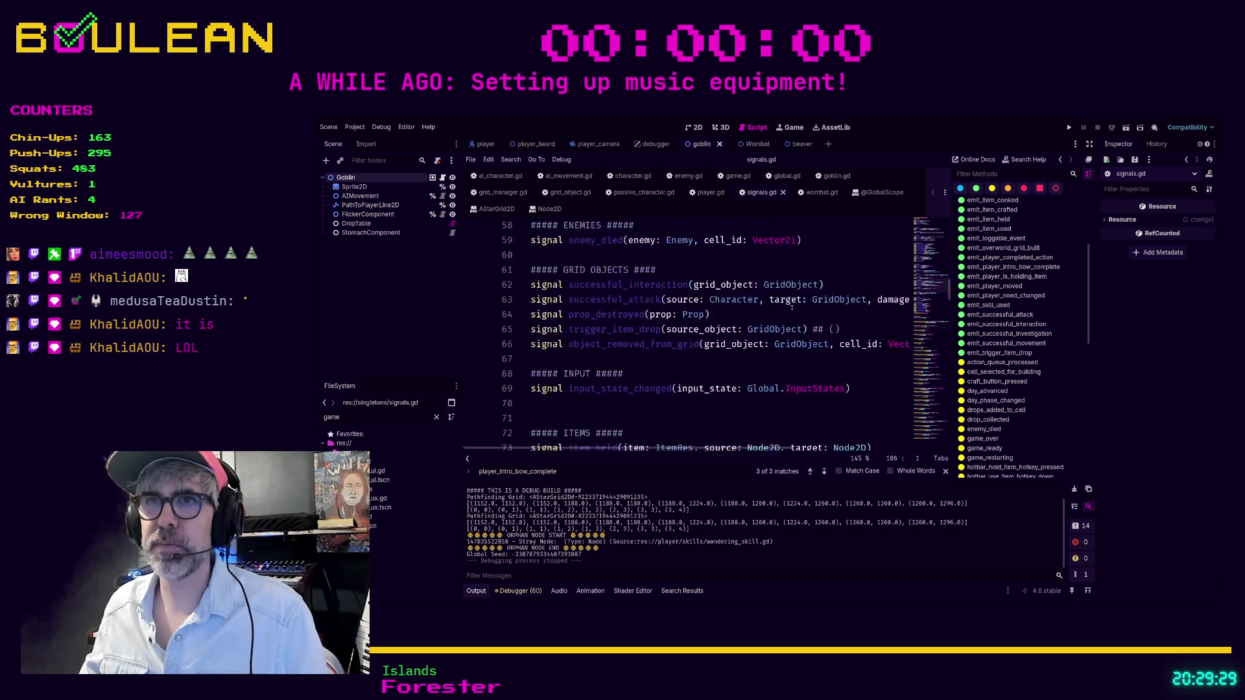
{"action": "scroll", "coordinate": [791, 308], "scroll_direction": "up", "scroll_amount": 8}
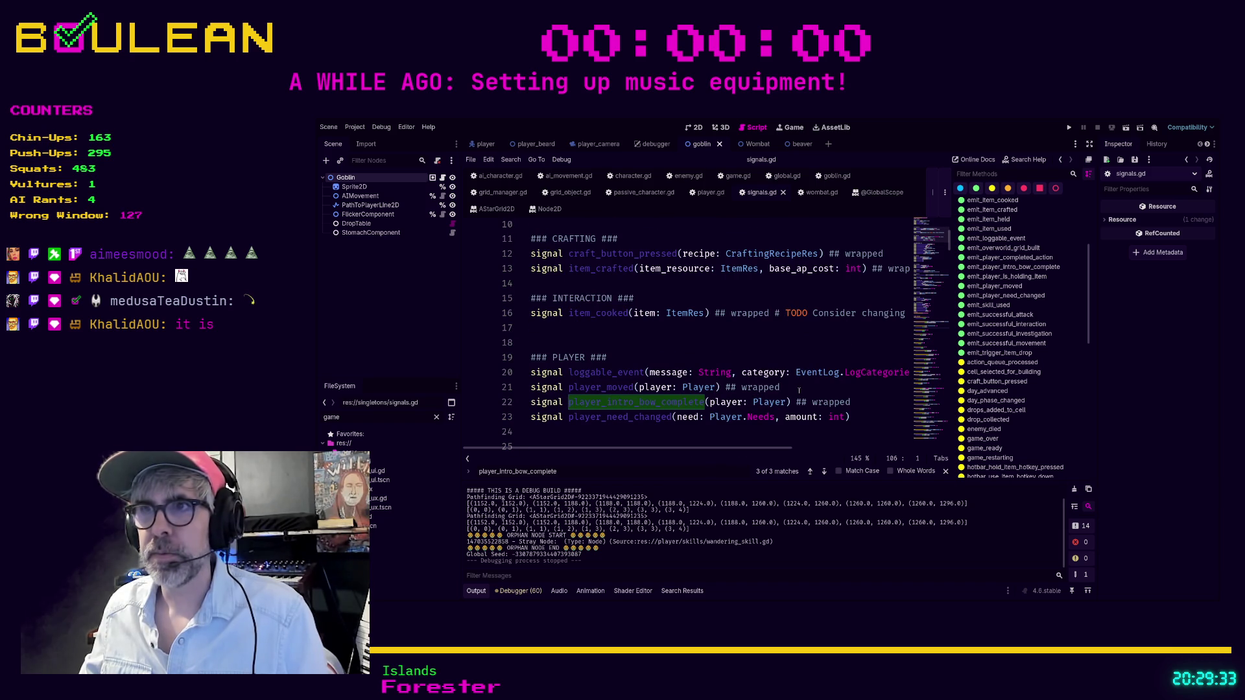
- Append '## wrapped' to the player_need_changed signal and relaunch the game with F5
{"action": "left_click", "coordinate": [799, 390]}
{"action": "scroll", "coordinate": [848, 383], "scroll_direction": "down", "scroll_amount": 2}
{"action": "left_click", "coordinate": [809, 361]}
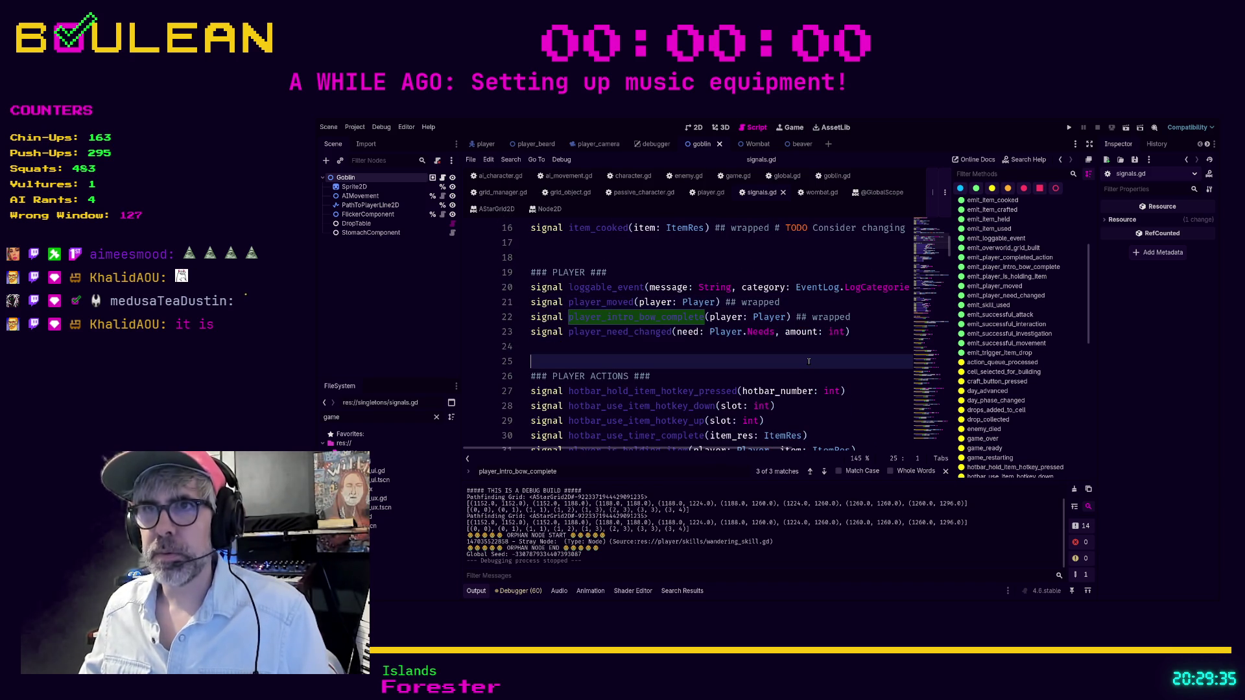
{"action": "left_click", "coordinate": [858, 333]}
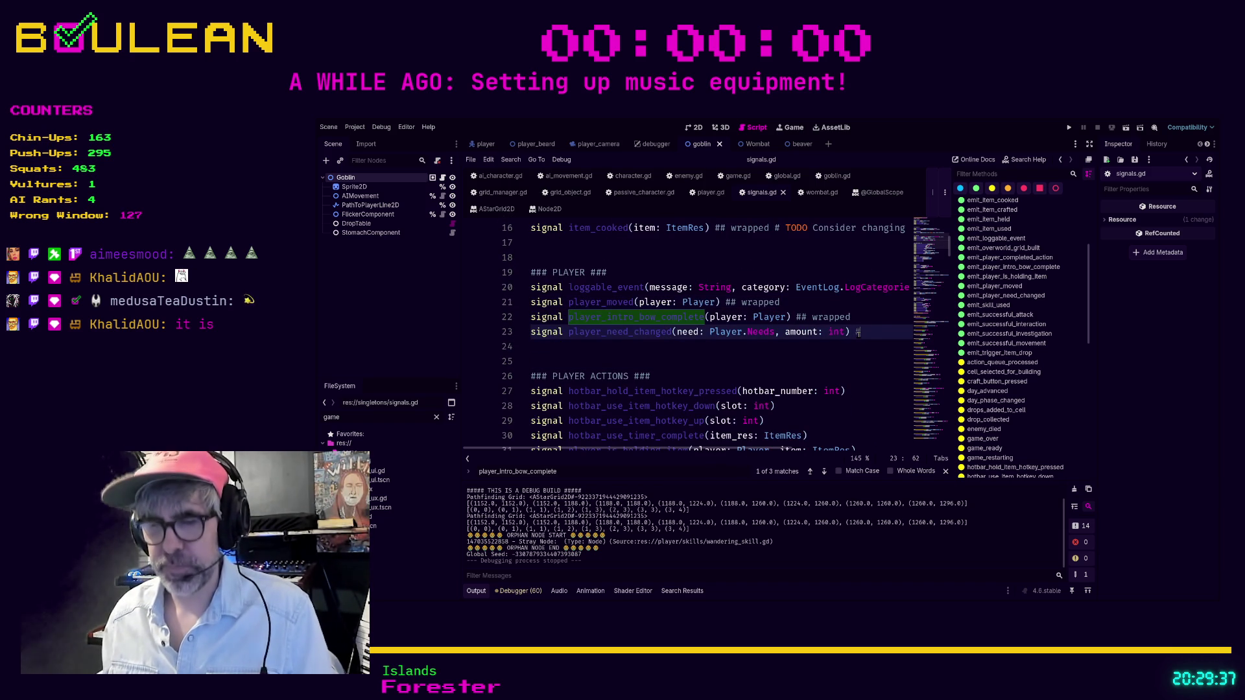
{"action": "type", "text": "# wrapped"}
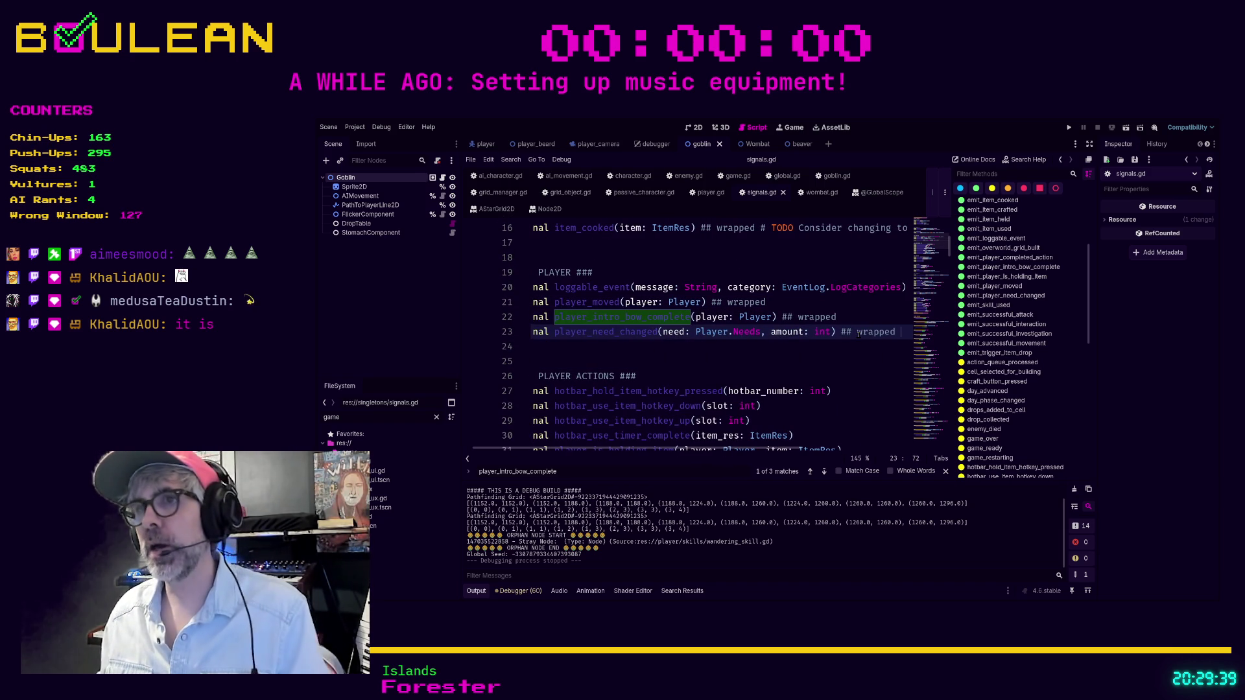
{"action": "key", "text": "F5"}
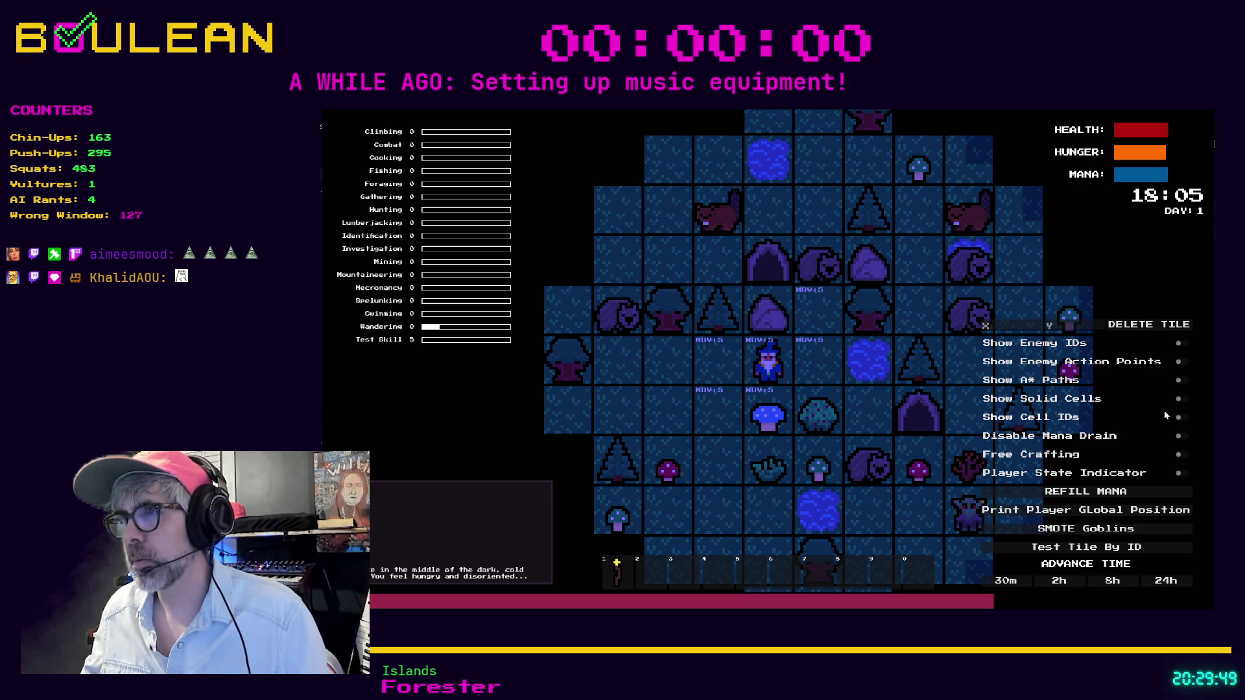
- Toggle the A* path overlay on and off, then outline the solid cells on the map
{"action": "left_click", "coordinate": [1184, 382]}
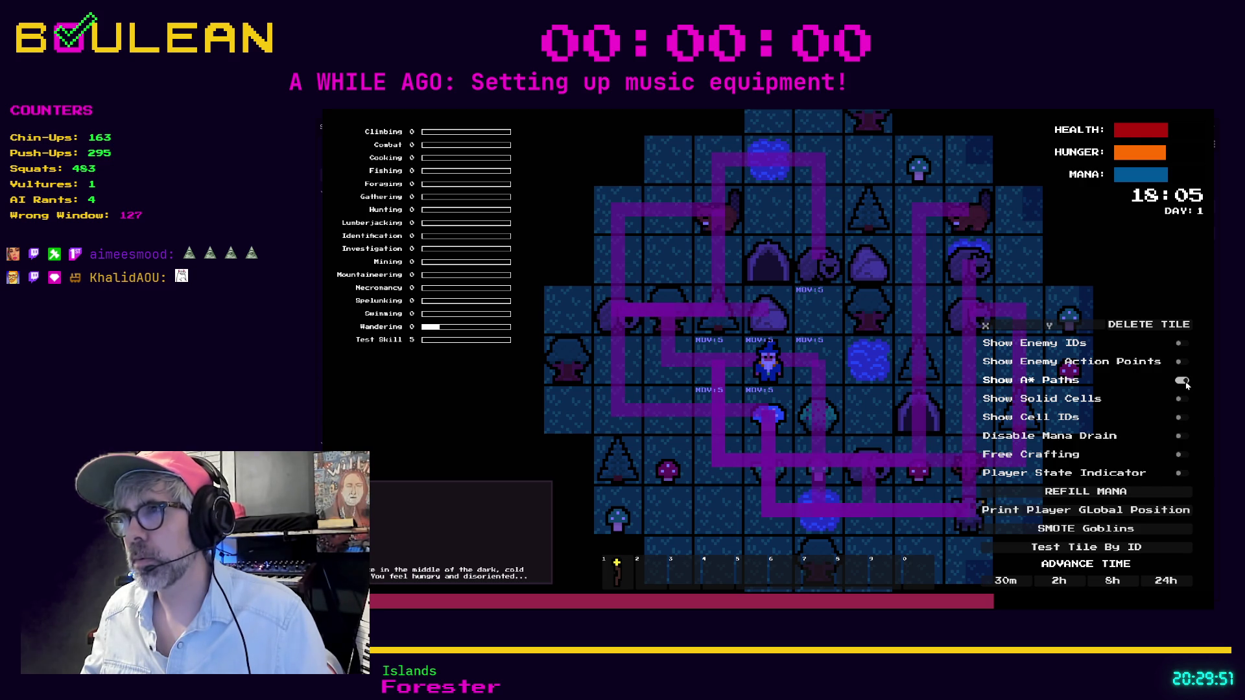
{"action": "left_click", "coordinate": [1184, 382]}
{"action": "left_click", "coordinate": [1183, 400]}
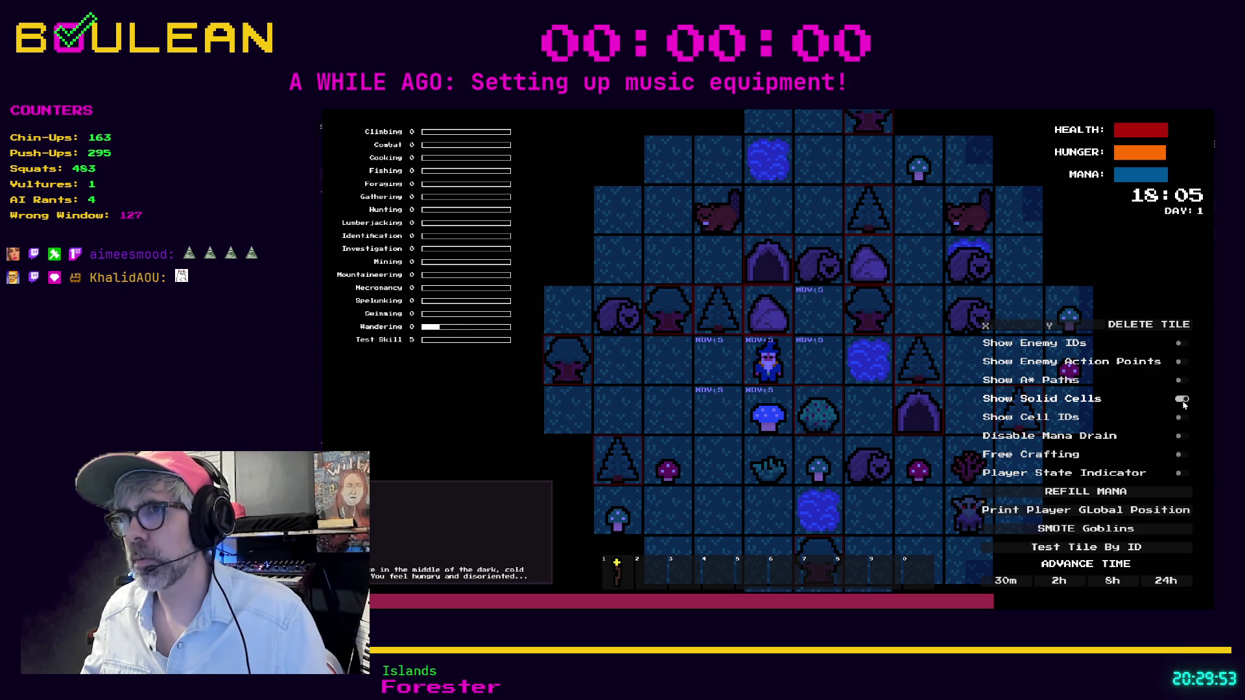
- Harvest berries from the bush, attack the Wombat, and shuffle the wizard left and right
{"action": "key", "text": "Right"}
{"action": "key", "text": "Down"}
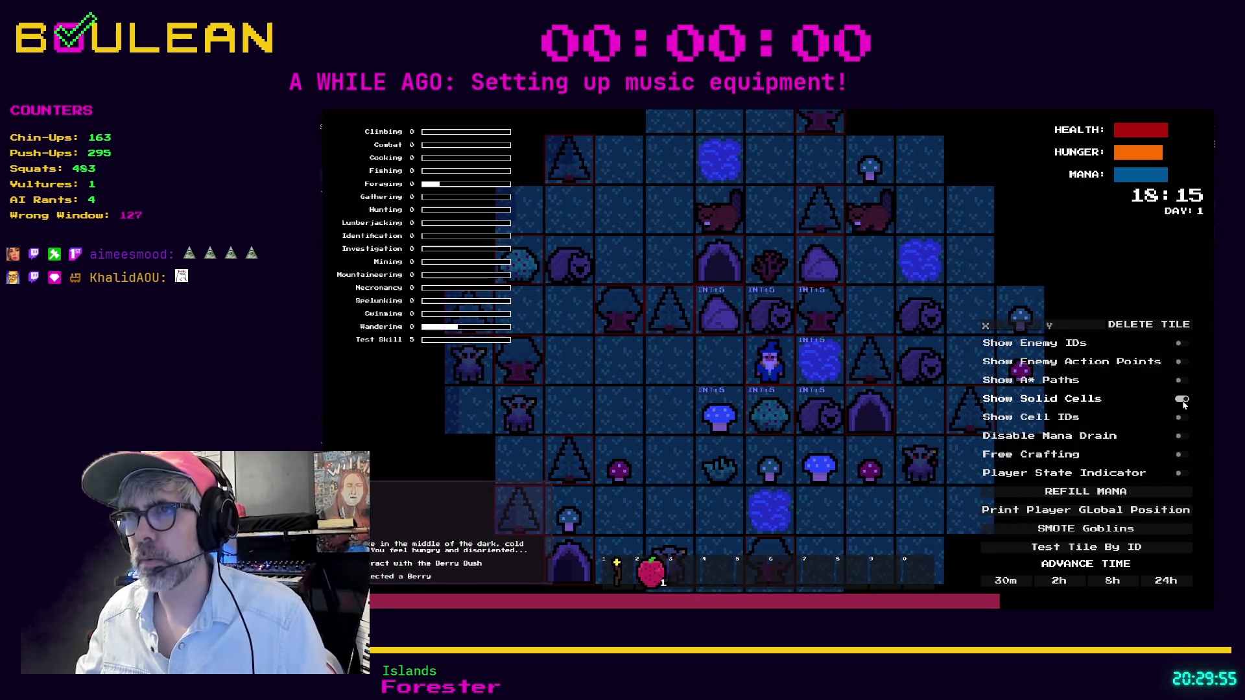
{"action": "key", "text": "Down"}
{"action": "key", "text": "Up"}
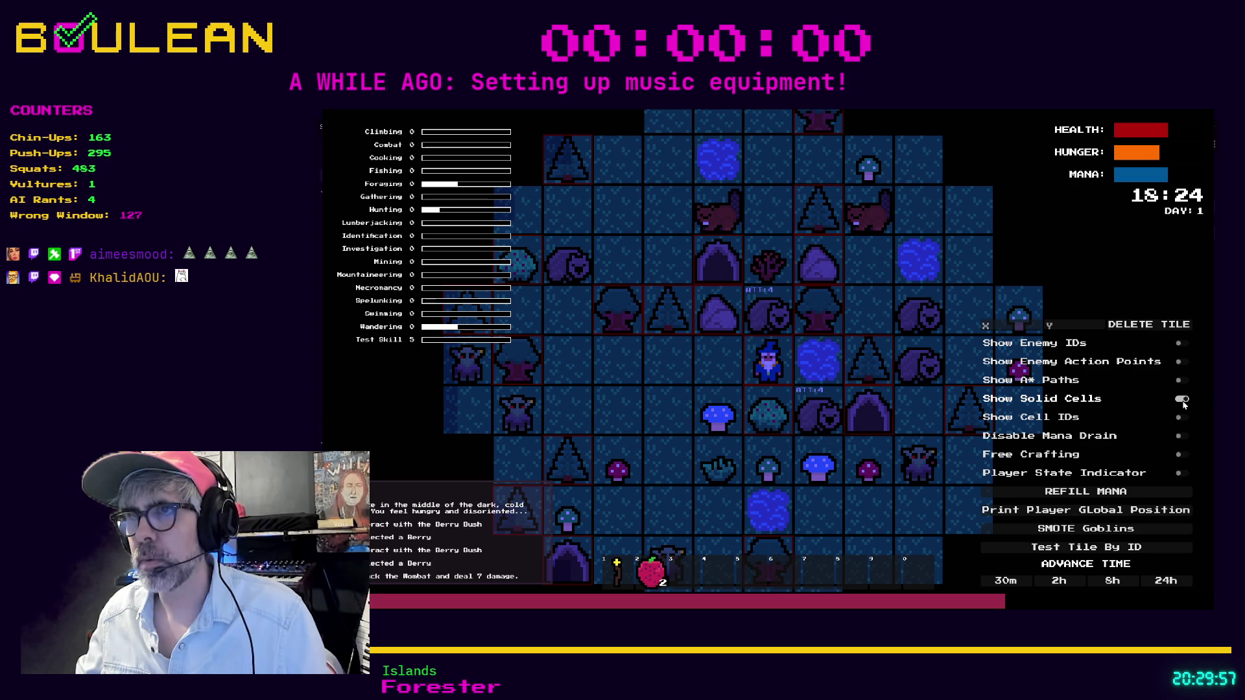
{"action": "key", "text": "Up"}
{"action": "key", "text": "Up"}
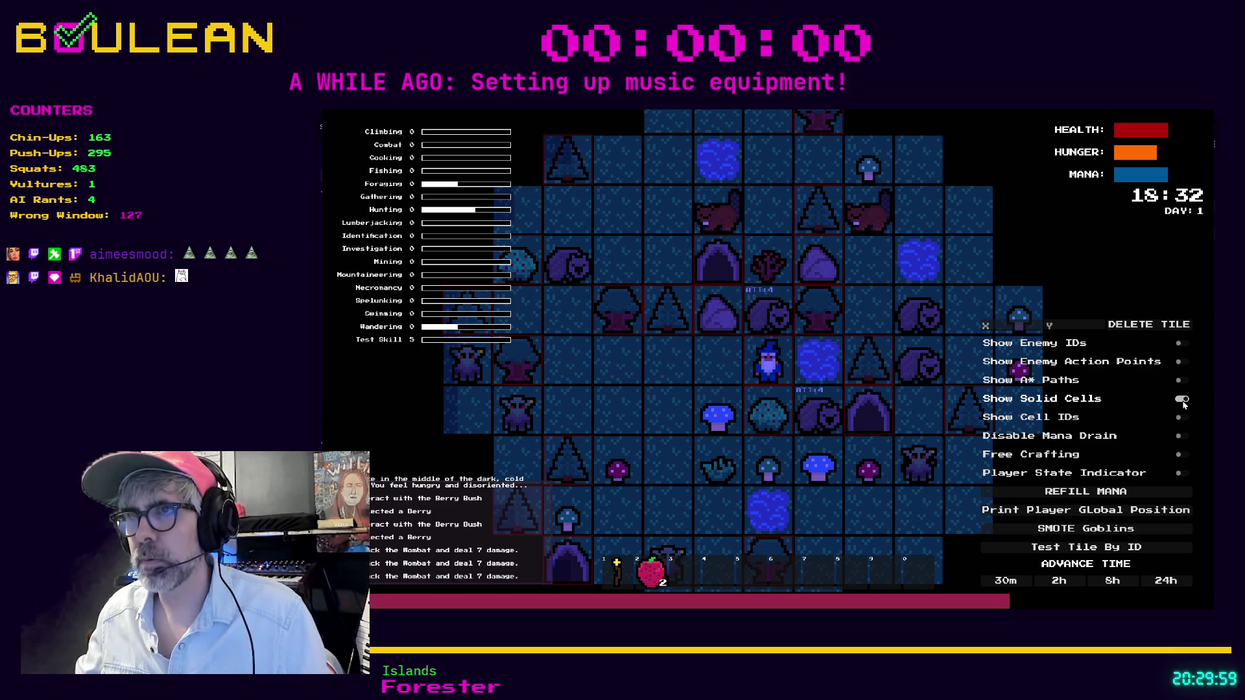
{"action": "key", "text": "Up"}
{"action": "key", "text": "Left"}
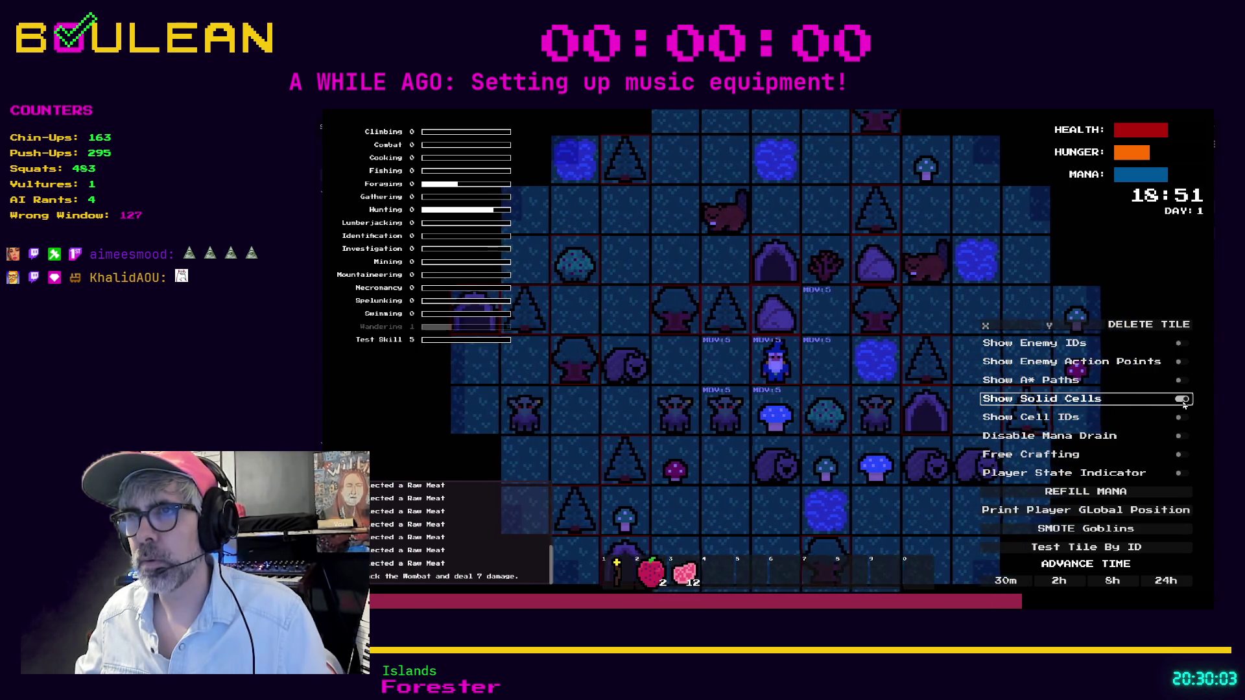
{"action": "key", "text": "Right"}
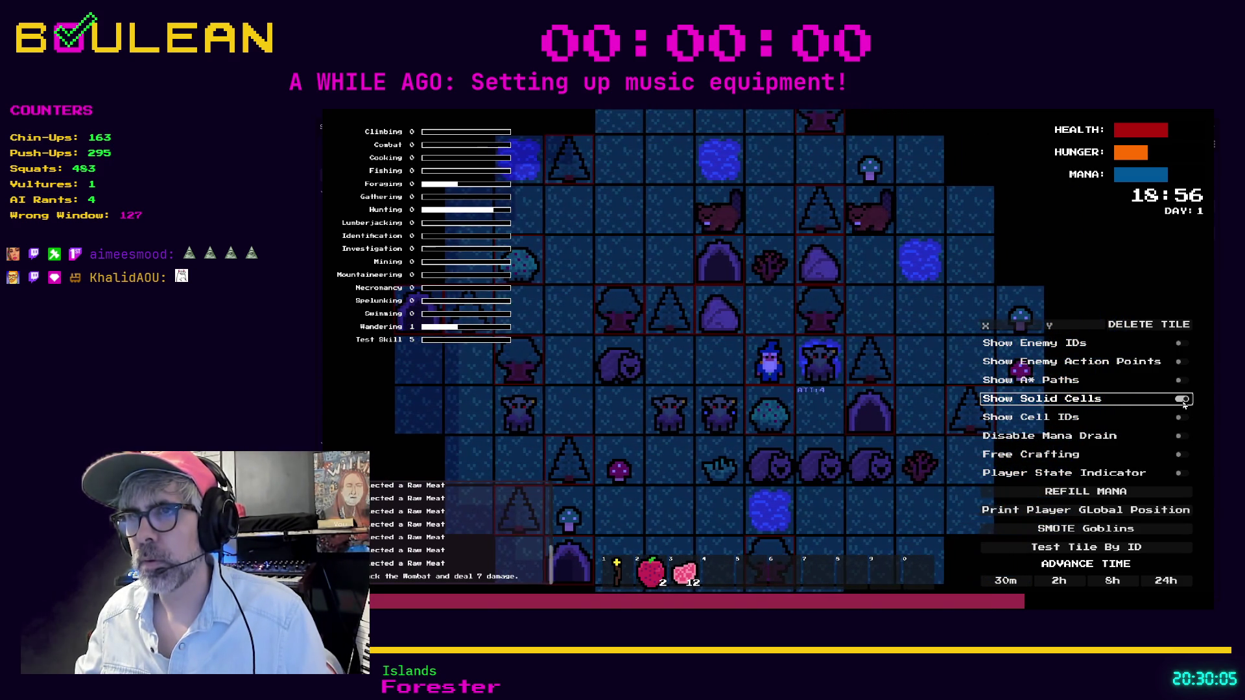
{"action": "key", "text": "Left"}
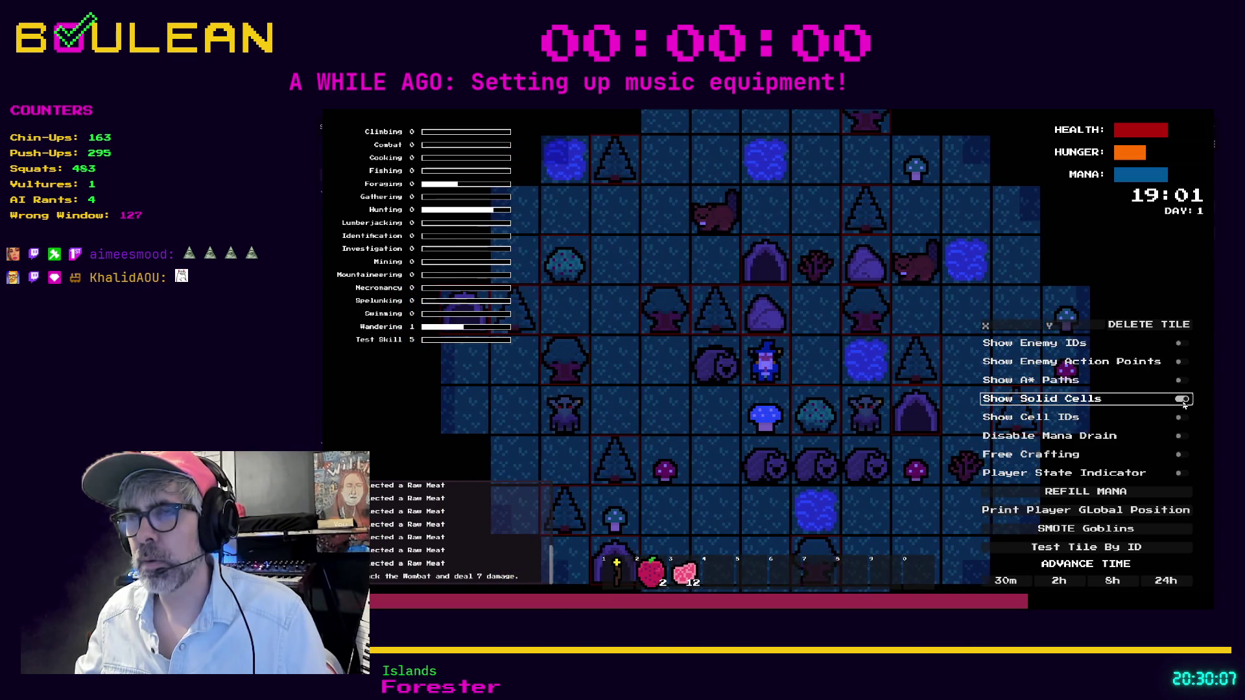
{"action": "key", "text": "Right"}
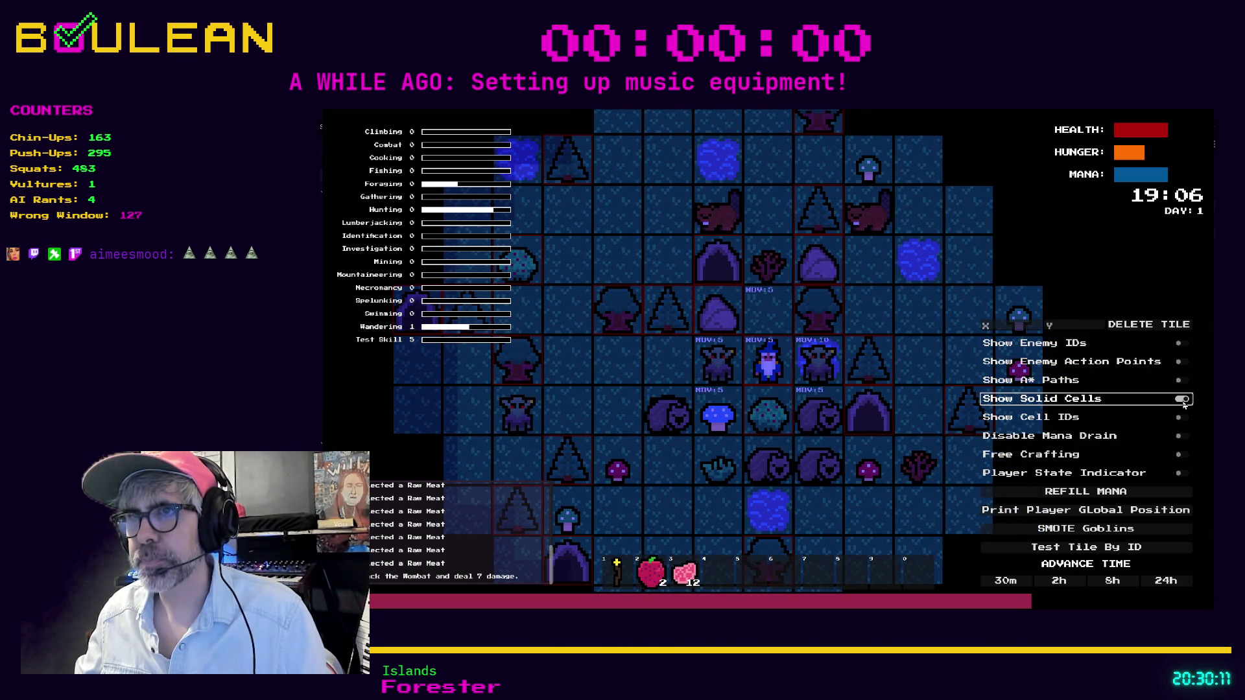
{"action": "key", "text": "Left"}
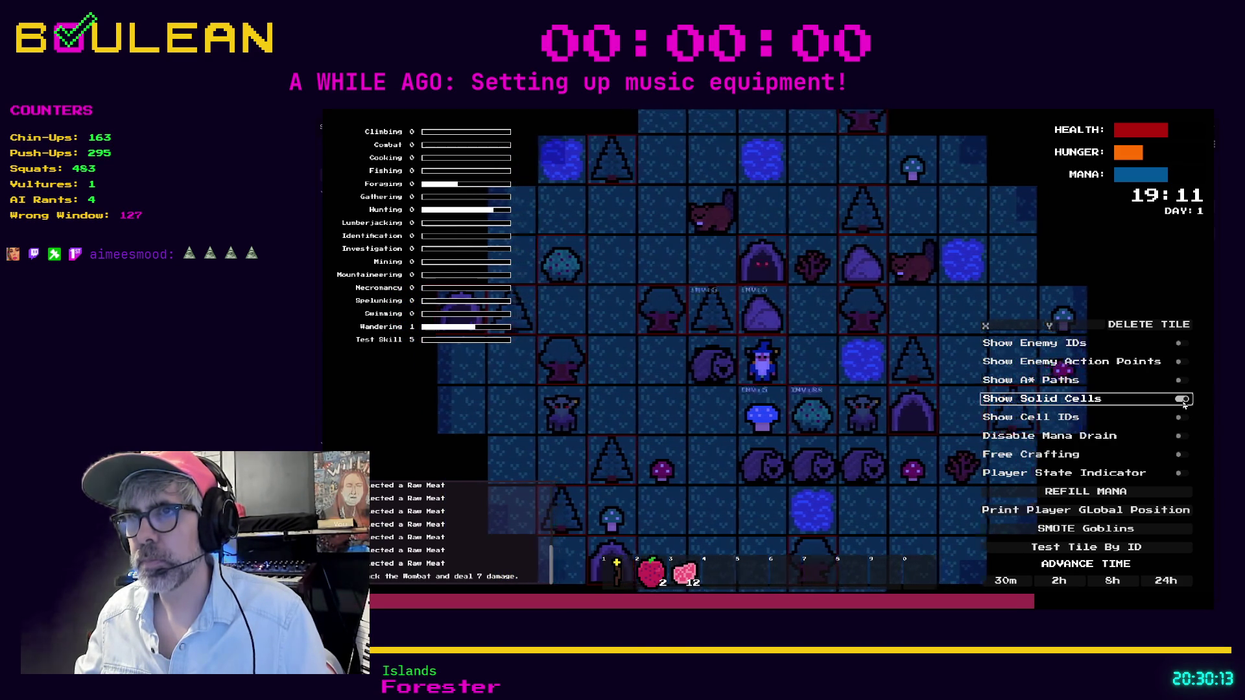
- Pick the blue mushroom, gather more berries, and chop the nearby tree for logs
{"action": "key", "text": "Down"}
{"action": "key", "text": "Right"}
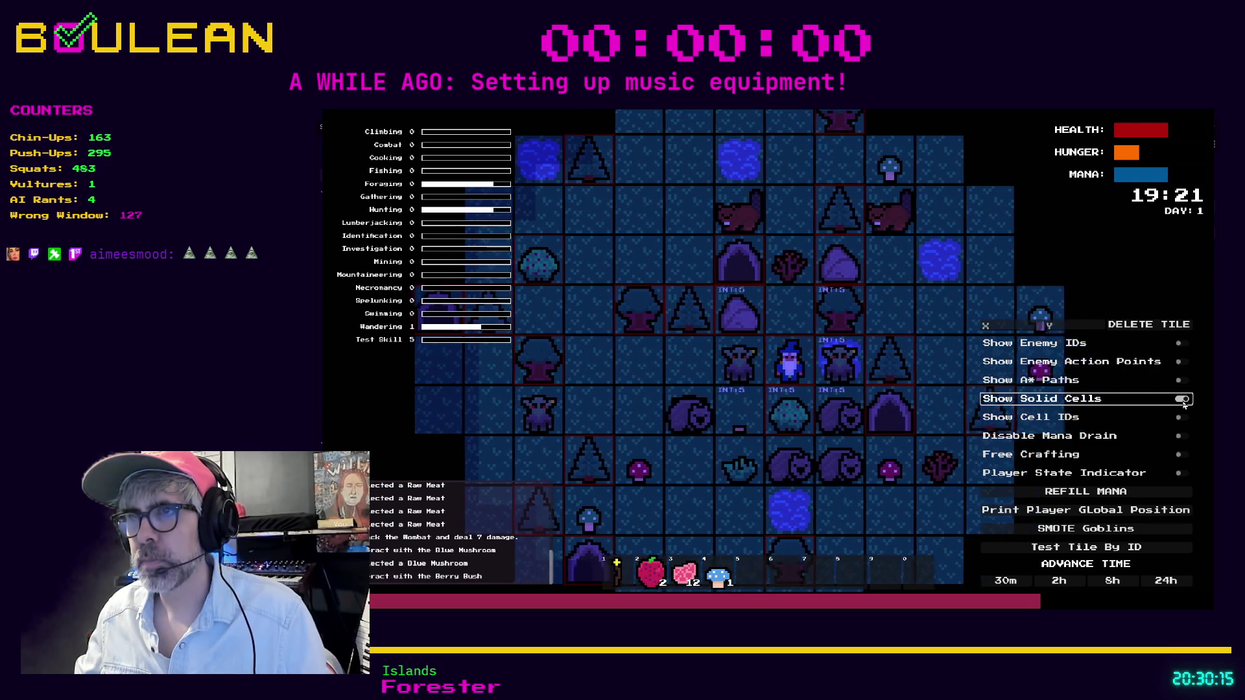
{"action": "key", "text": "Down"}
{"action": "key", "text": "Down"}
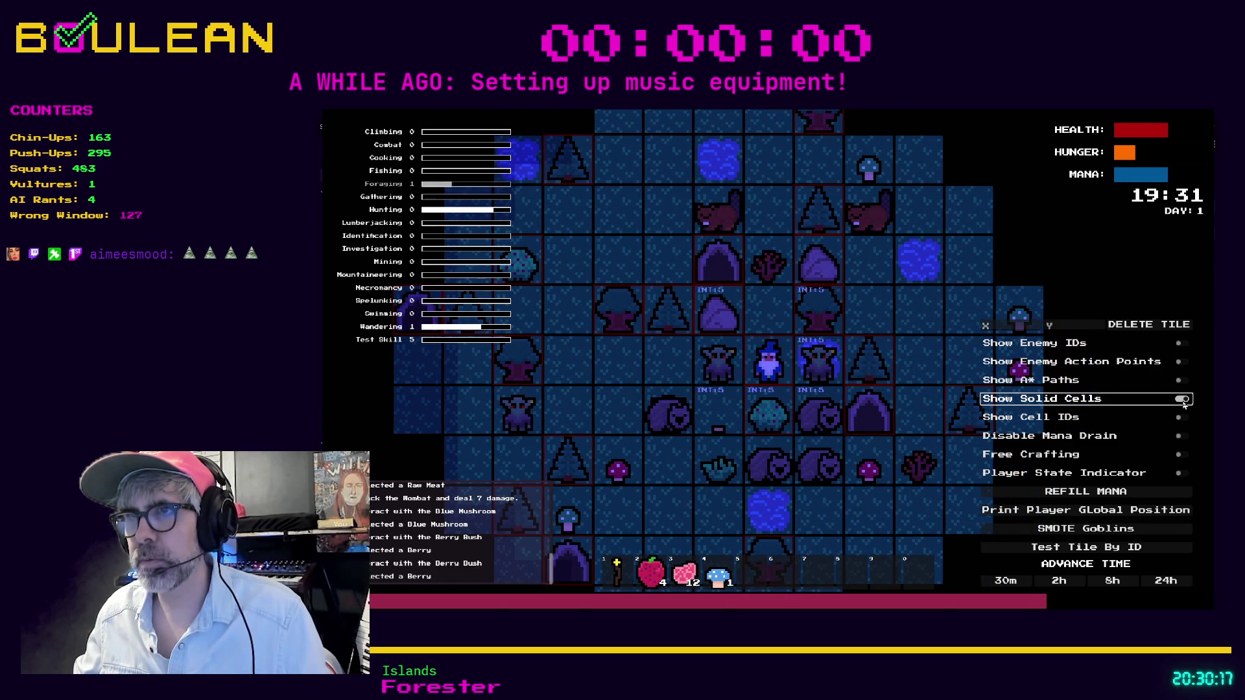
{"action": "key", "text": "Down"}
{"action": "key", "text": "Up"}
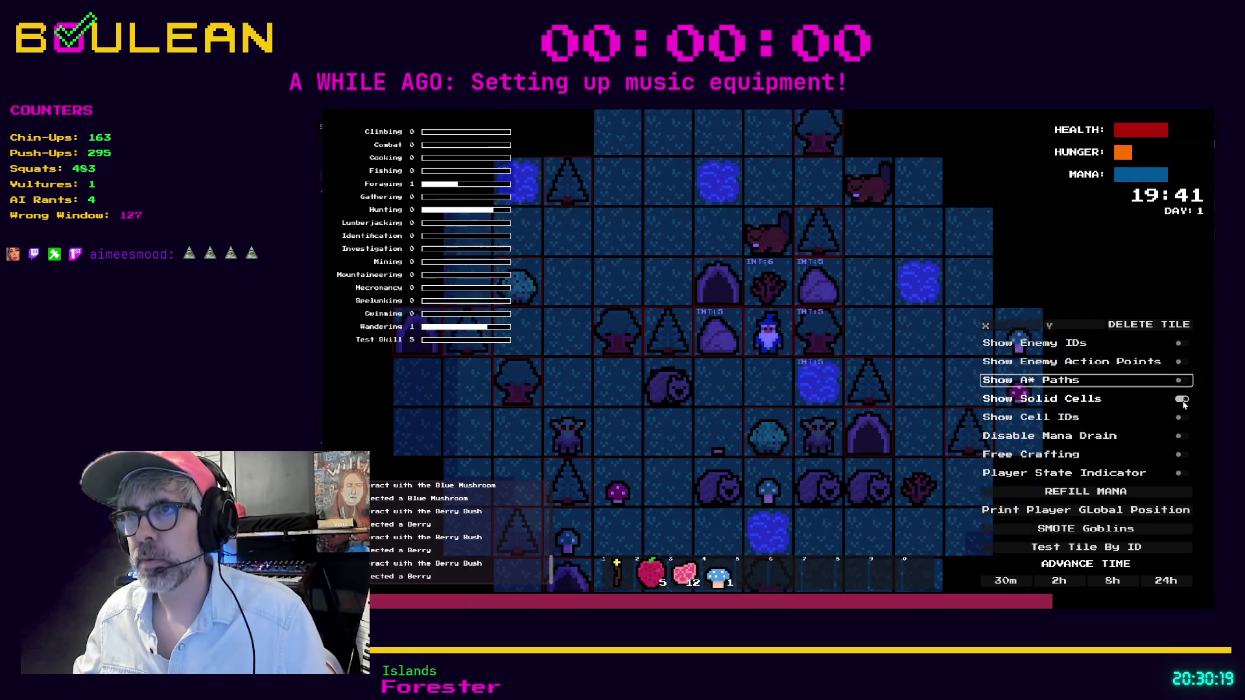
{"action": "key", "text": "Right"}
{"action": "key", "text": "Right"}
{"action": "key", "text": "Right"}
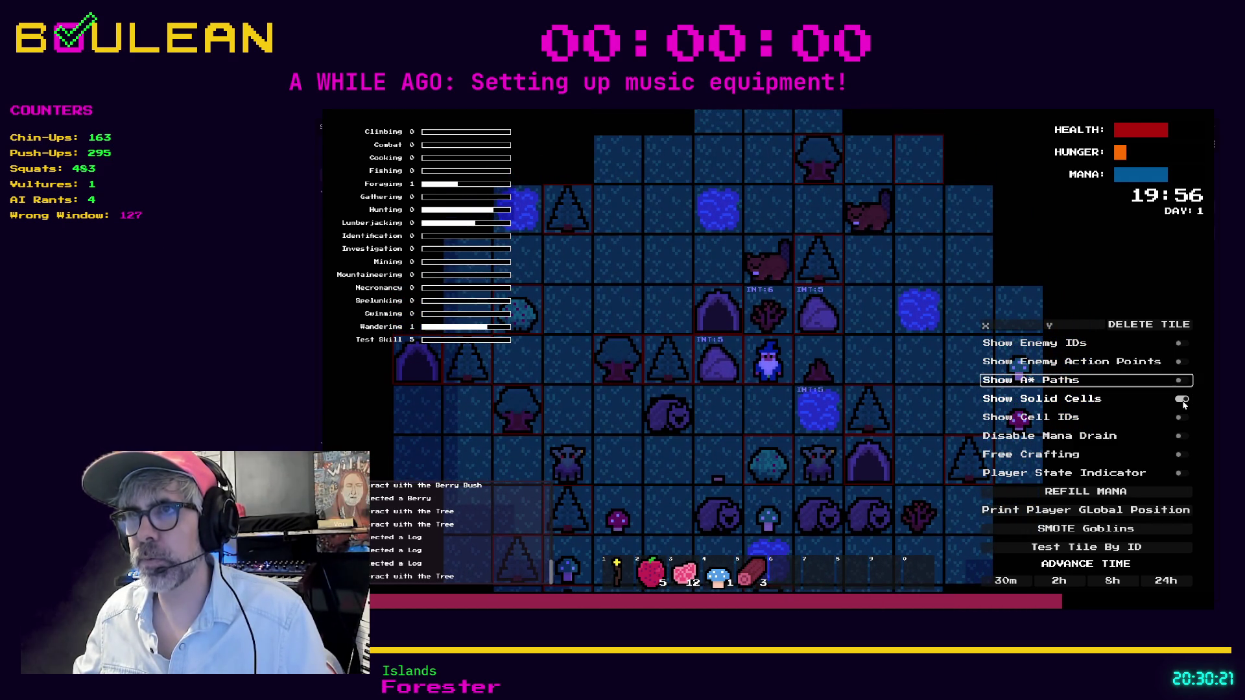
{"action": "key", "text": "Up"}
{"action": "key", "text": "Right"}
{"action": "key", "text": "Right"}
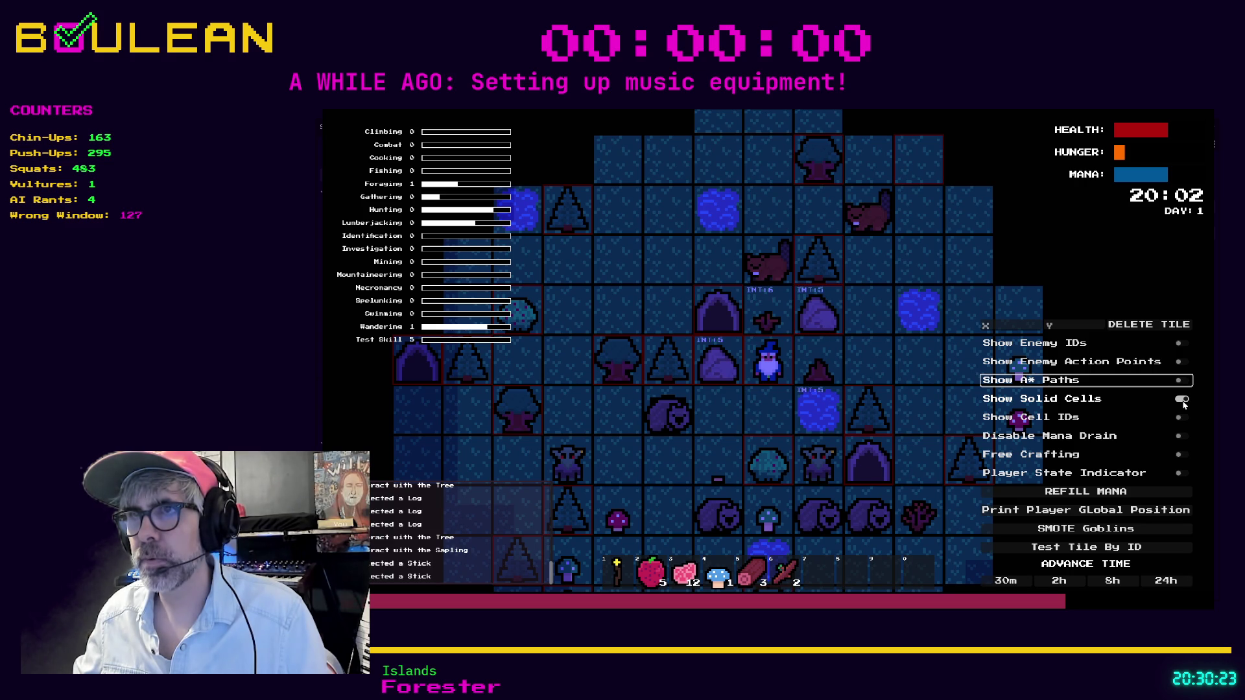
- Break the rock for pebbles and a stone, chop the left tree, and collect its log
{"action": "key", "text": "Left"}
{"action": "key", "text": "Left"}
{"action": "scroll", "coordinate": [1095, 334], "scroll_direction": "up", "scroll_amount": 2}
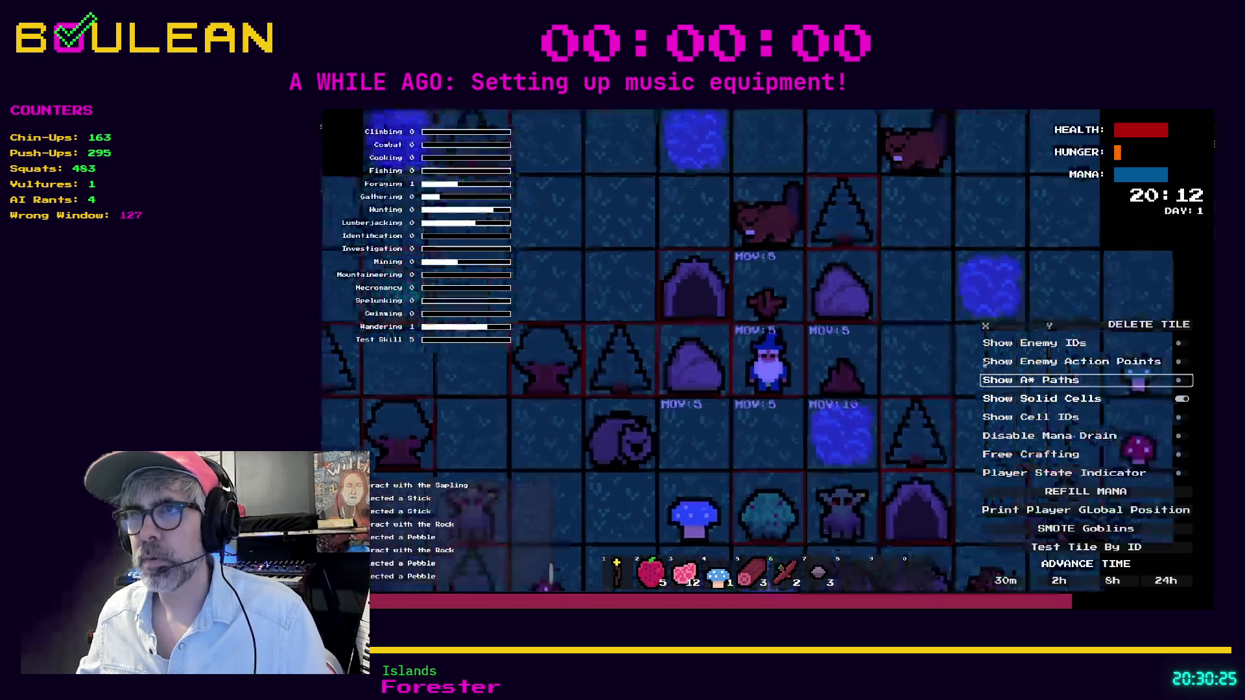
{"action": "key", "text": "Left"}
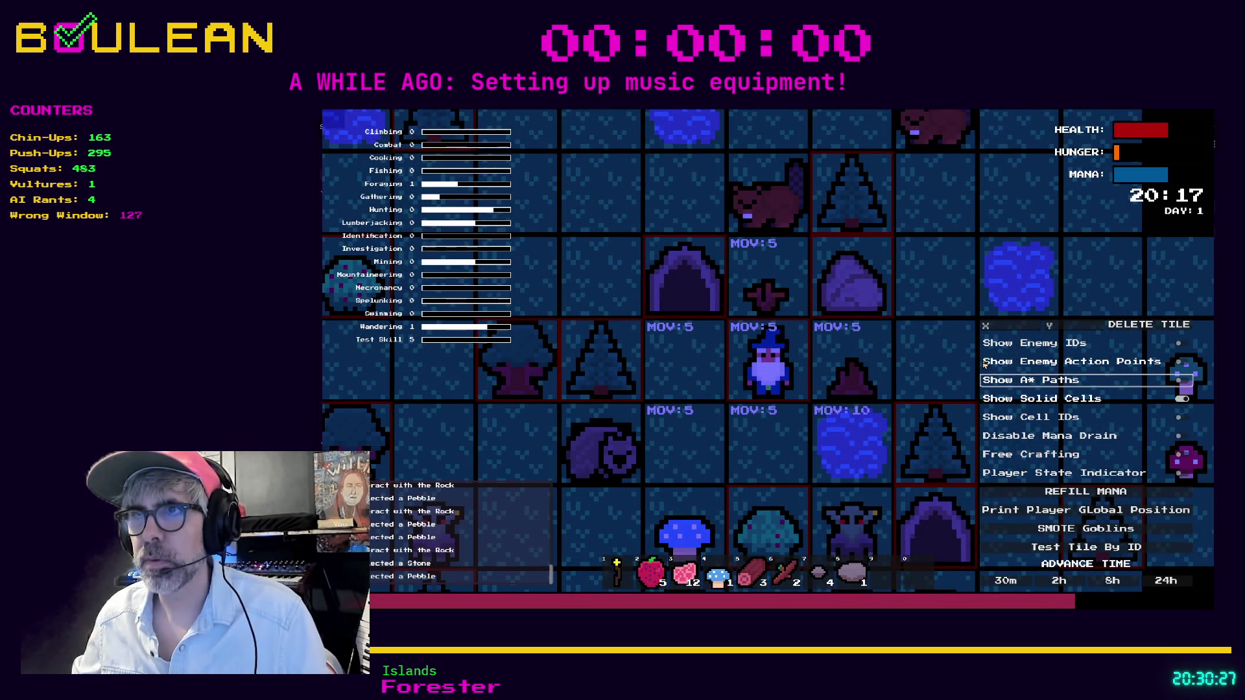
{"action": "key", "text": "Left"}
{"action": "key", "text": "Left"}
{"action": "key", "text": "Left"}
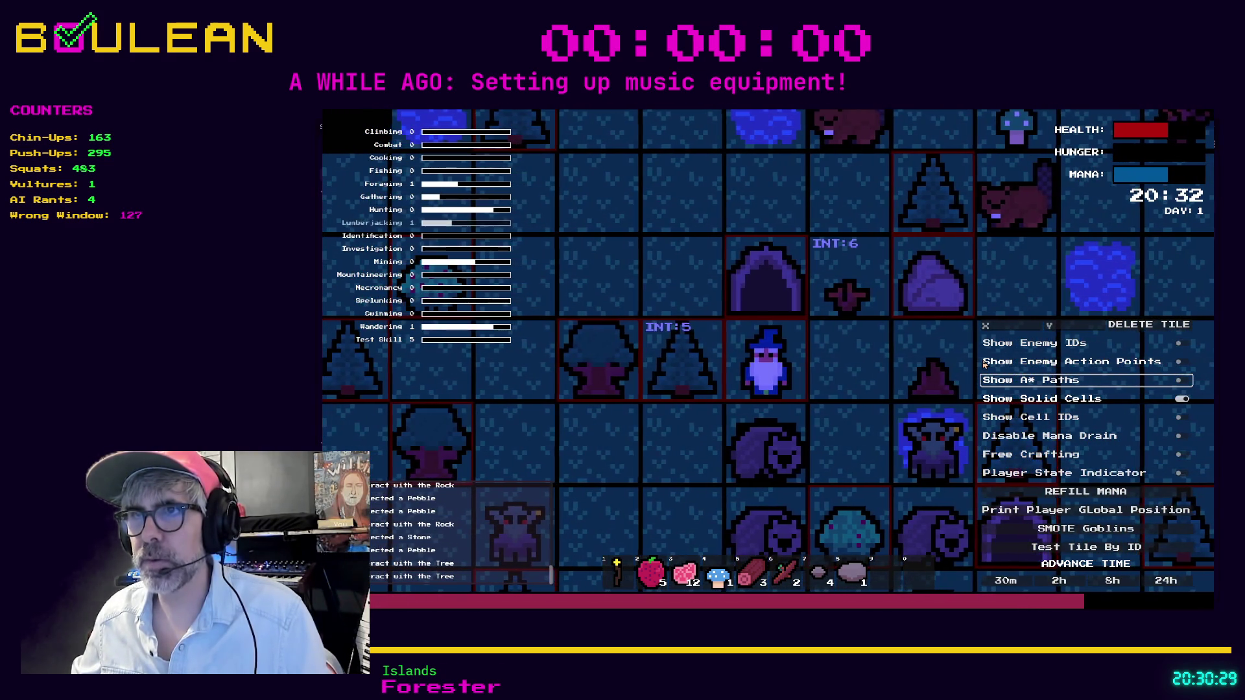
{"action": "key", "text": "Left"}
{"action": "key", "text": "Left"}
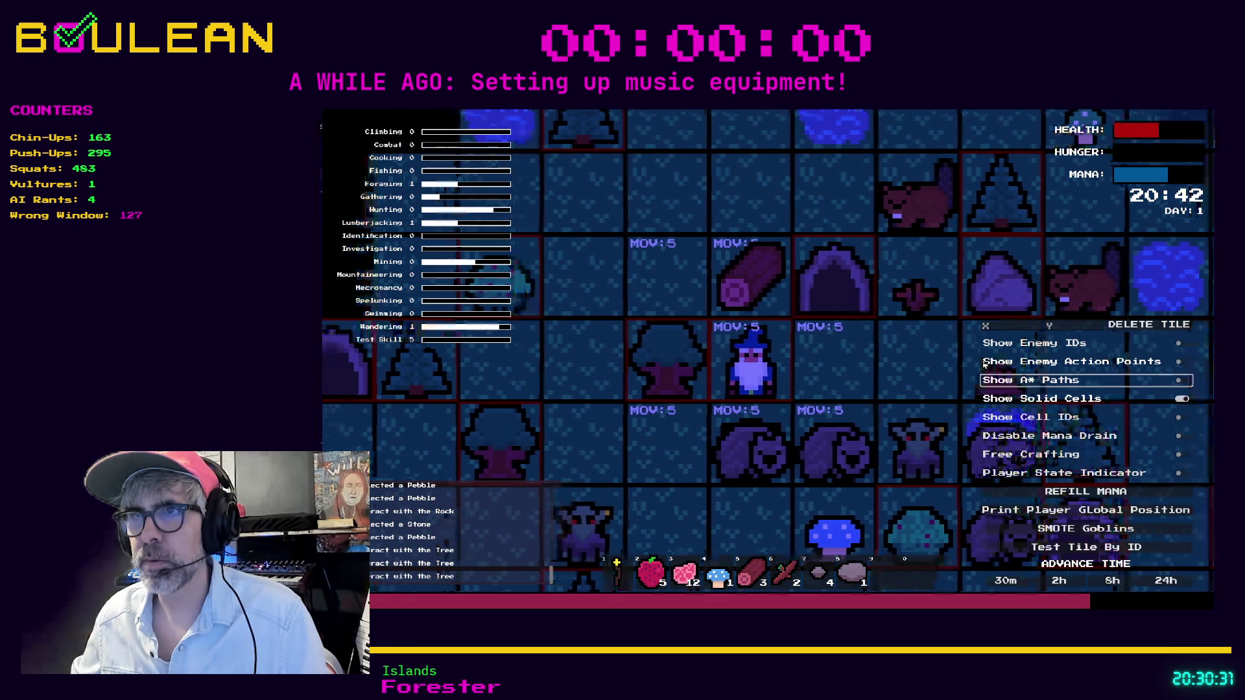
{"action": "key", "text": "Up"}
{"action": "key", "text": "Left"}
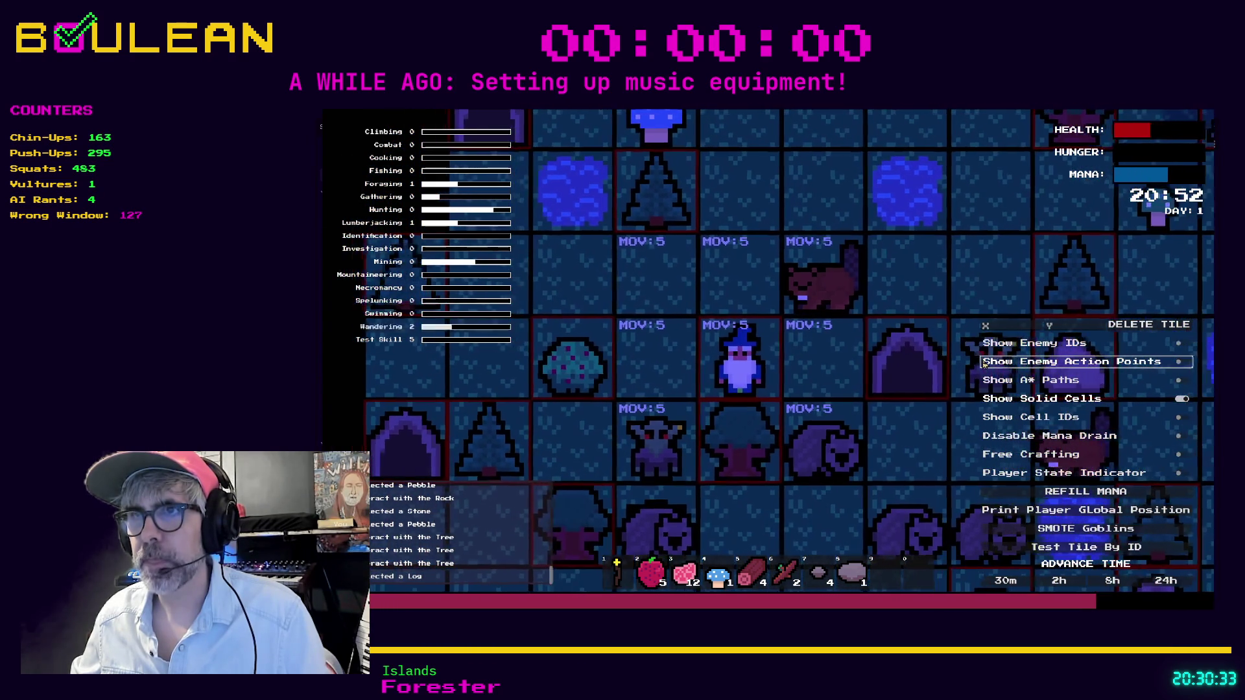
{"action": "key", "text": "Left"}
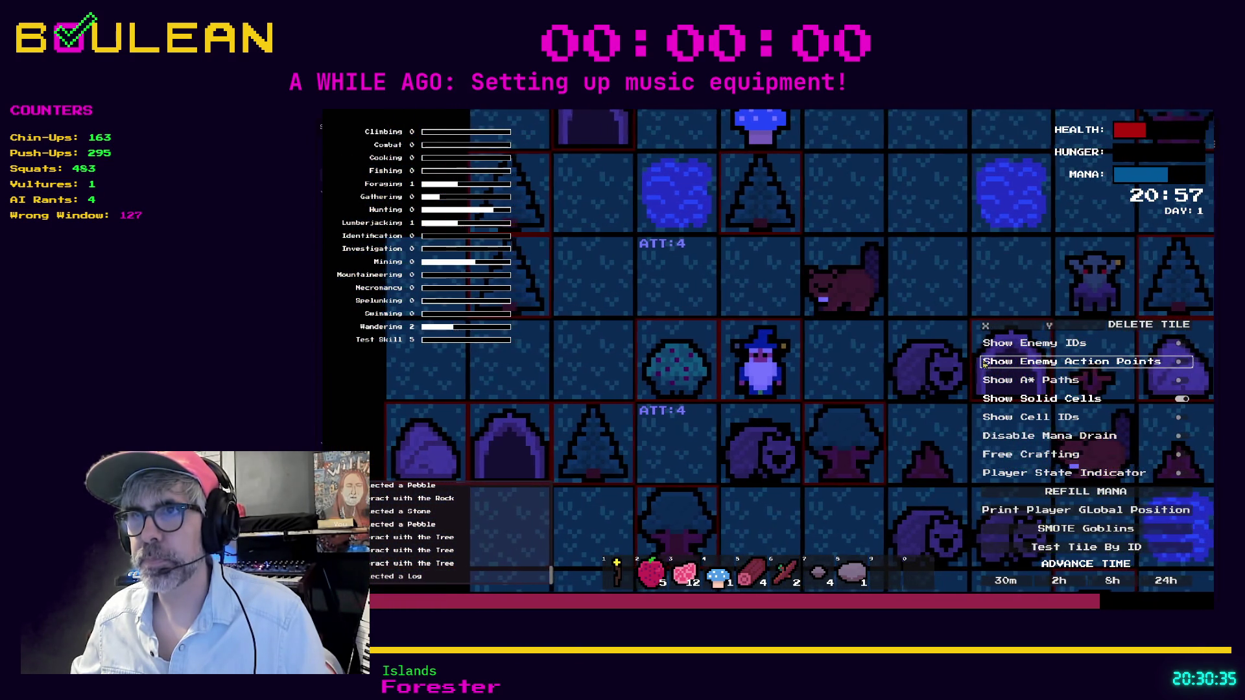
{"action": "key", "text": "Up"}
{"action": "key", "text": "Right"}
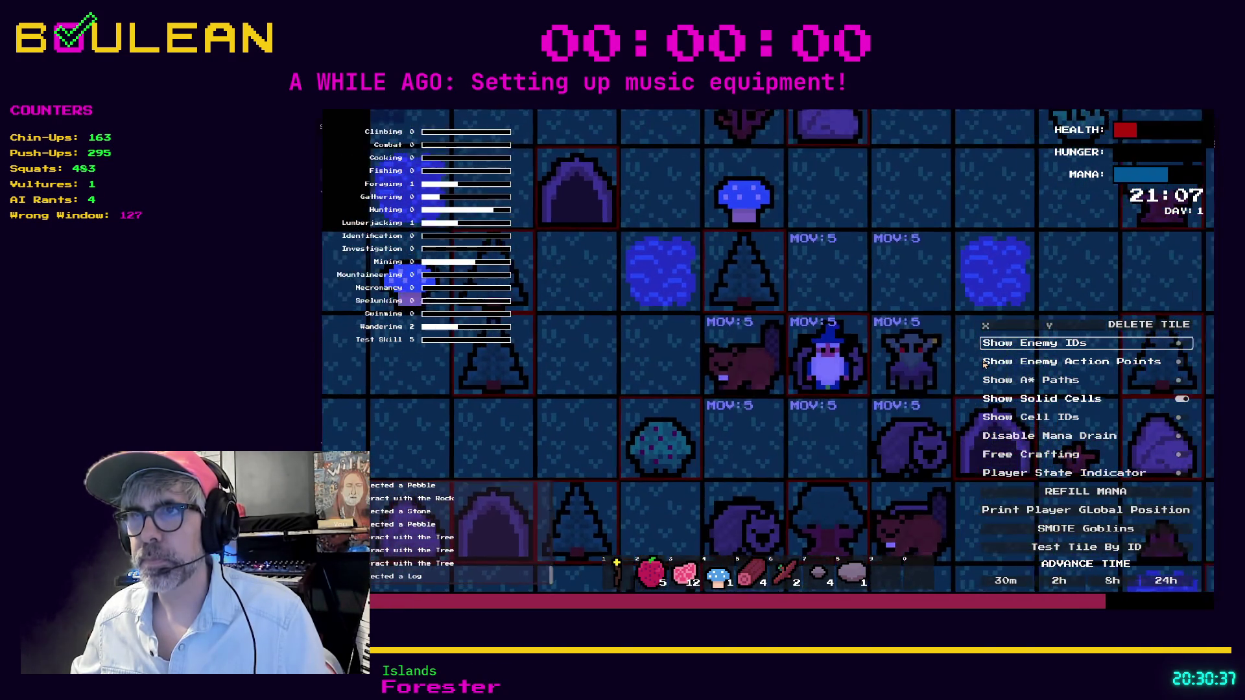
- Close the game and Find in Files for hotbar_hold_item_hotkey_pressed
{"action": "key", "text": "F8"}
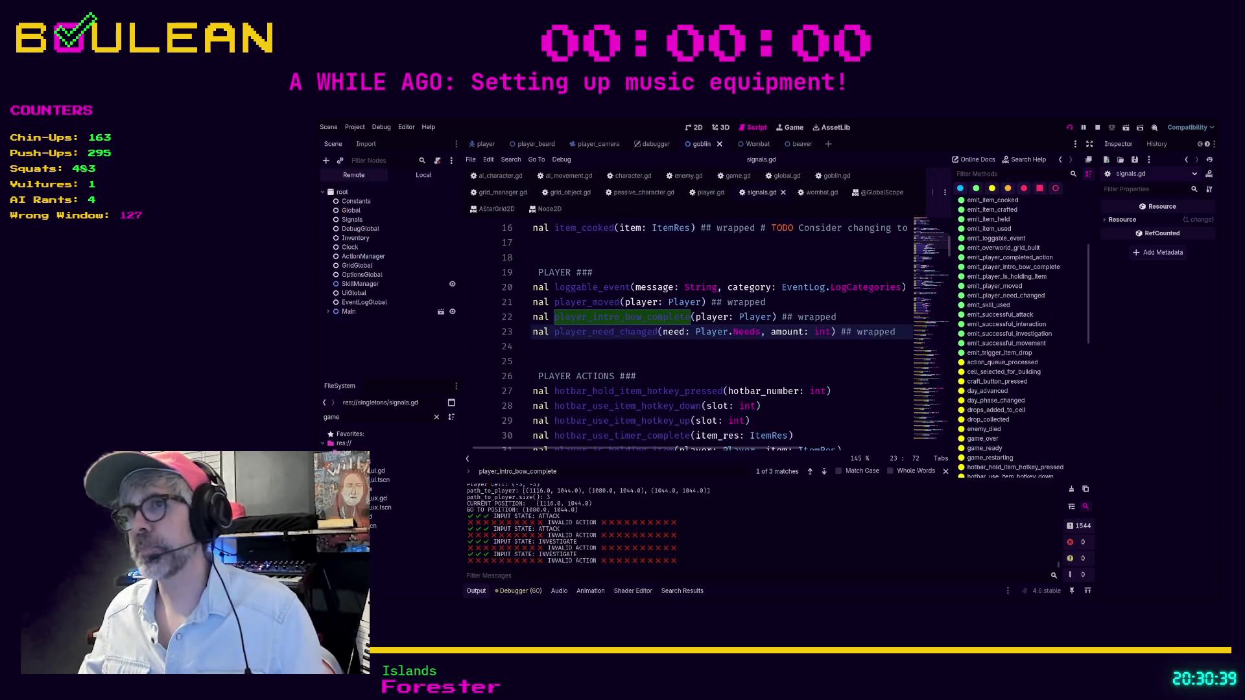
{"action": "left_click", "coordinate": [678, 374]}
{"action": "scroll", "coordinate": [816, 346], "scroll_direction": "down", "scroll_amount": 1}
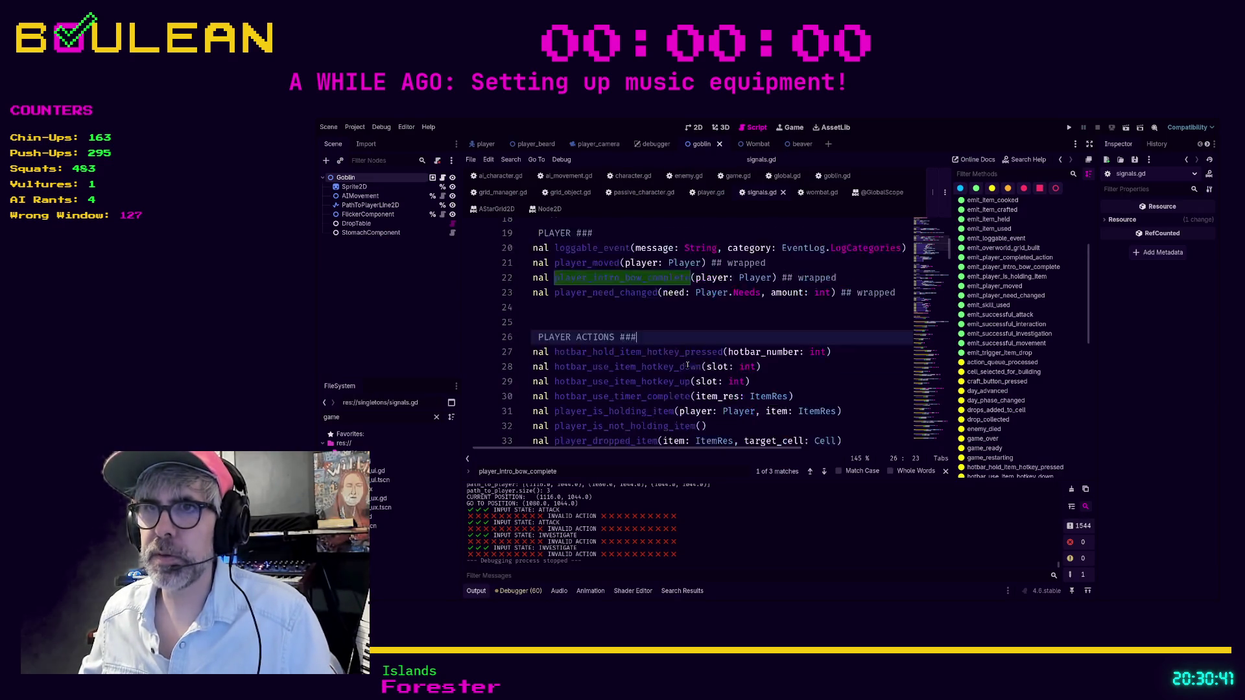
{"action": "scroll", "coordinate": [745, 349], "scroll_direction": "up", "scroll_amount": 1}
{"action": "scroll", "coordinate": [684, 351], "scroll_direction": "down", "scroll_amount": 1}
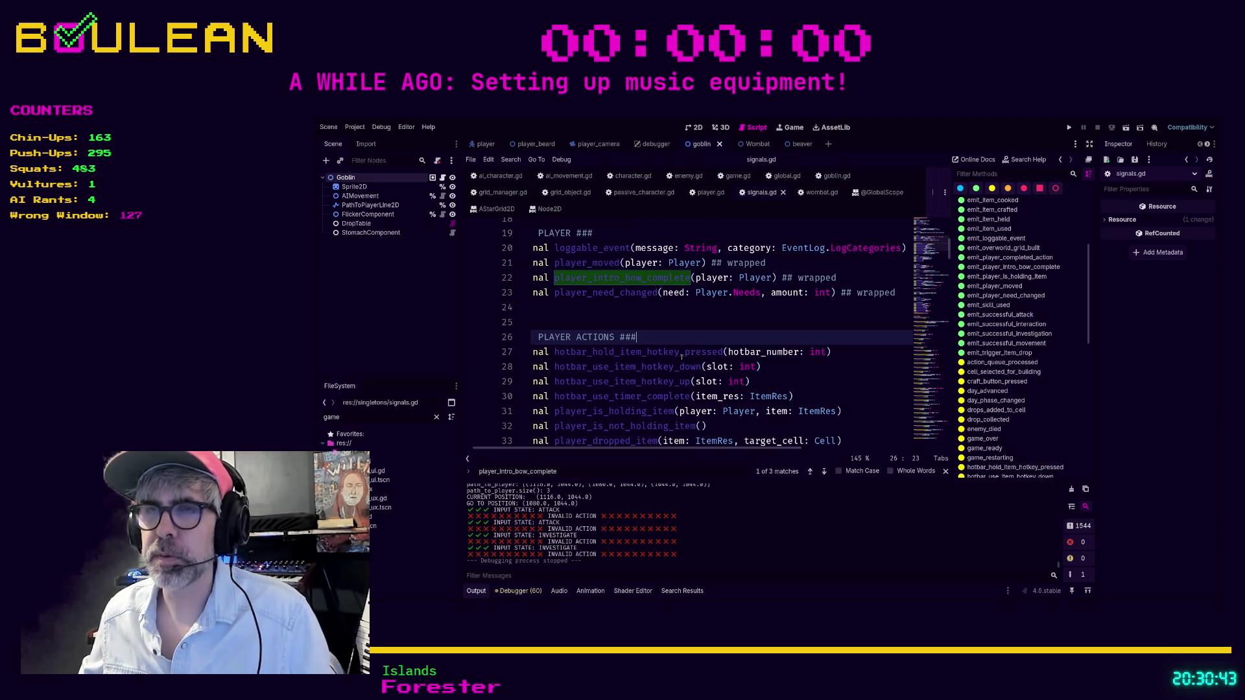
{"action": "scroll", "coordinate": [682, 356], "scroll_direction": "up", "scroll_amount": 1}
{"action": "double_click", "coordinate": [682, 363]}
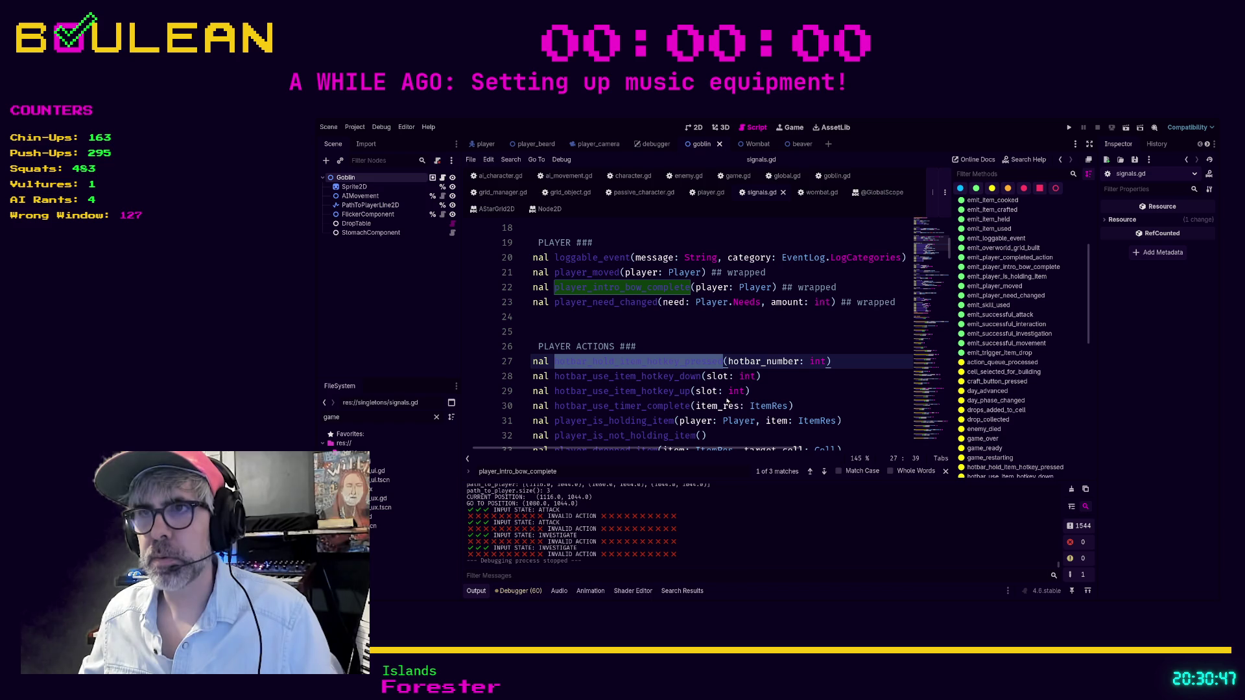
{"action": "key", "text": "ctrl+shift+f"}
{"action": "key", "text": "Return"}
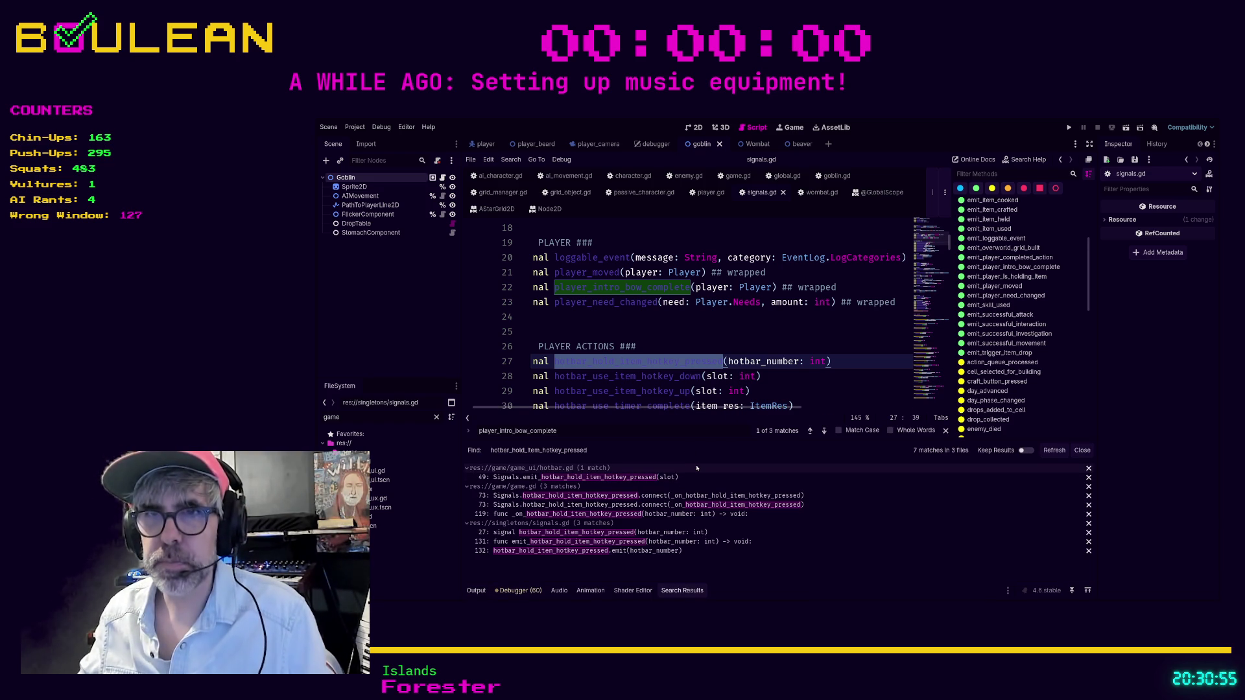
- Refine the search with .emit to find where hotbar_hold_item_hotkey_pressed is emitted
{"action": "left_click", "coordinate": [744, 353]}
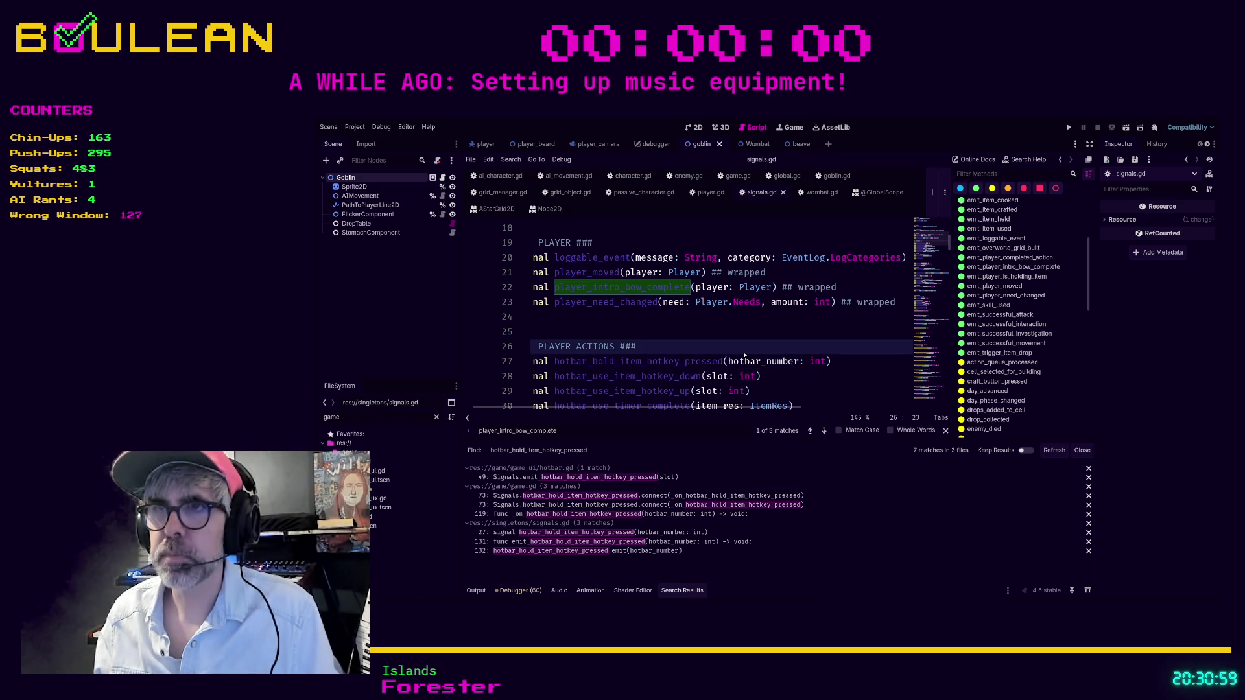
{"action": "type", "text": ".emit"}
{"action": "key", "text": "Return"}
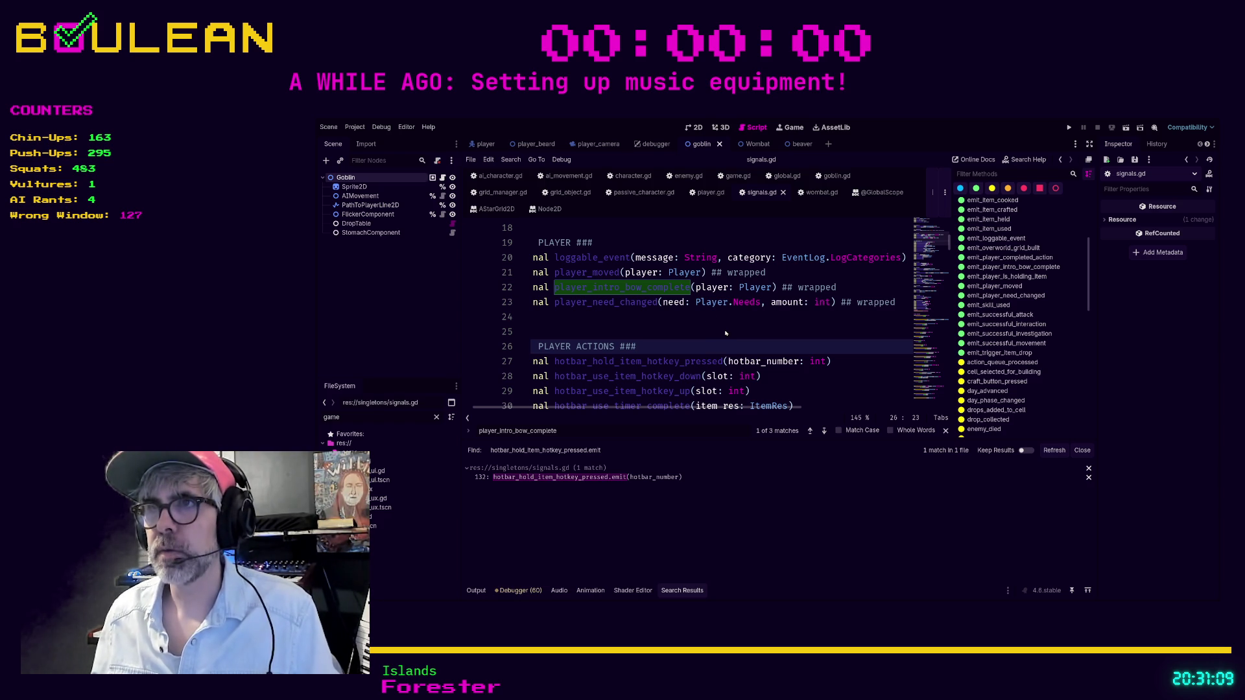
{"action": "key", "text": "Return"}
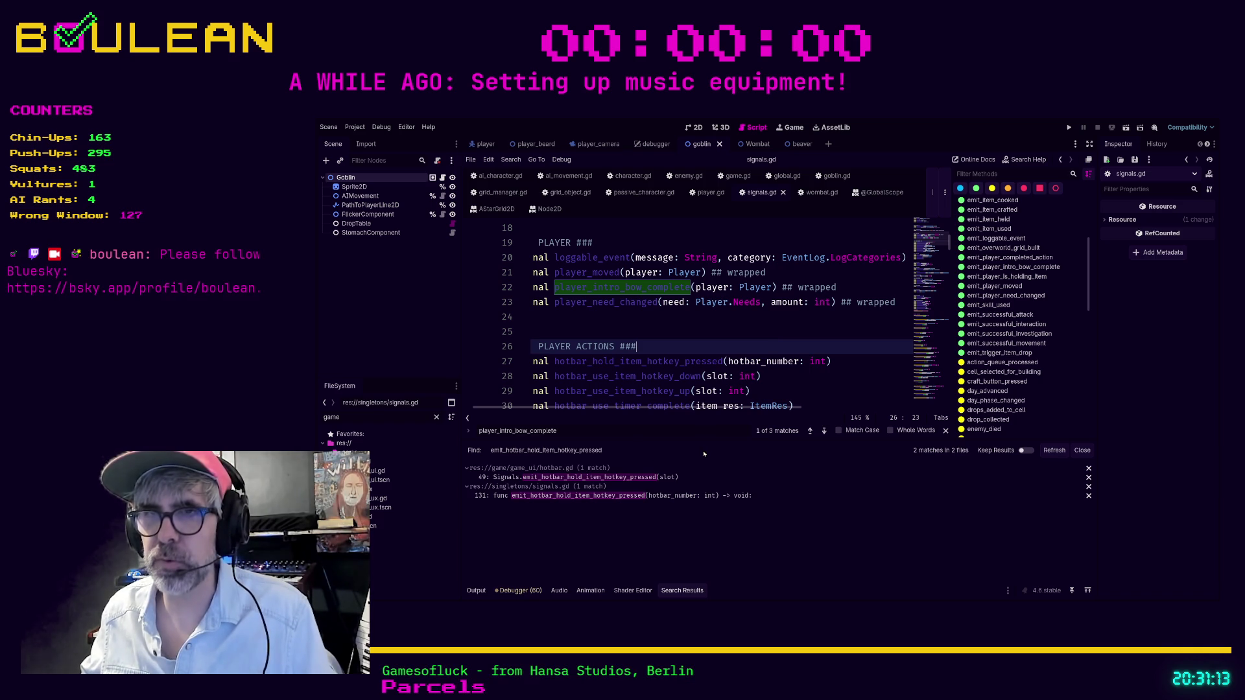
{"action": "left_click_drag", "start_coordinate": [532, 332], "coordinate": [735, 345]}
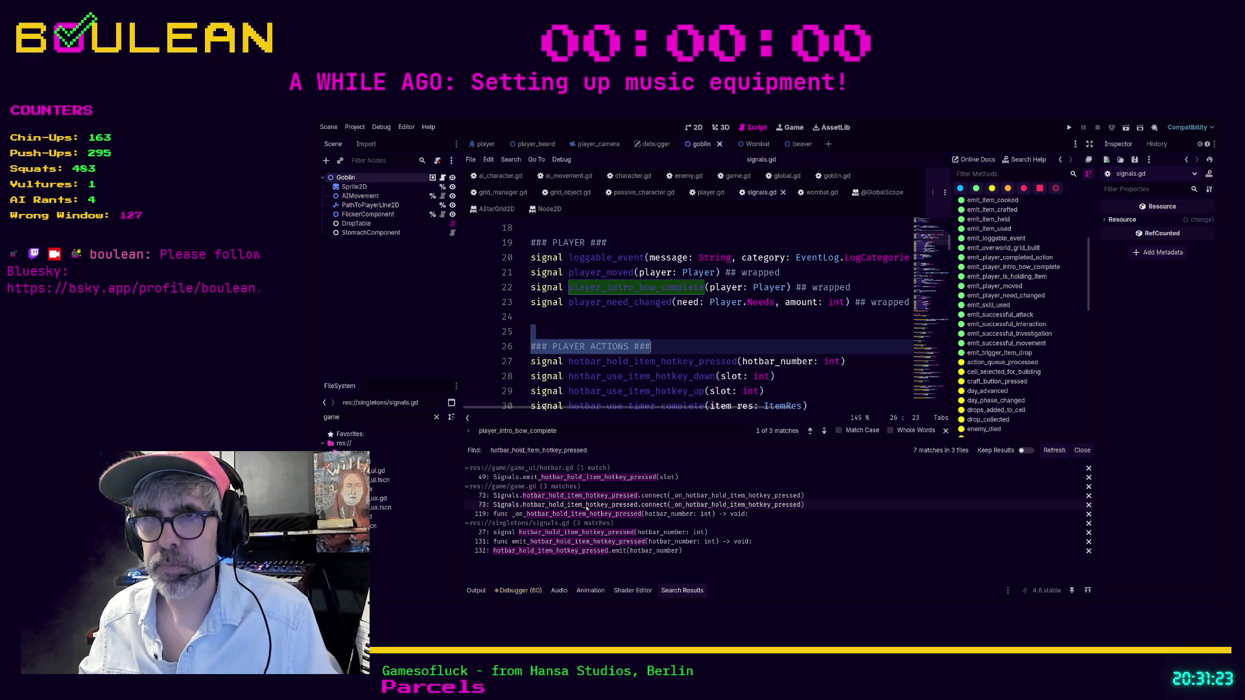
- Add '## wrapped' to hotbar_hold_item_hotkey_pressed on line 27 and type ')' at line 28's end
{"action": "left_click", "coordinate": [811, 389]}
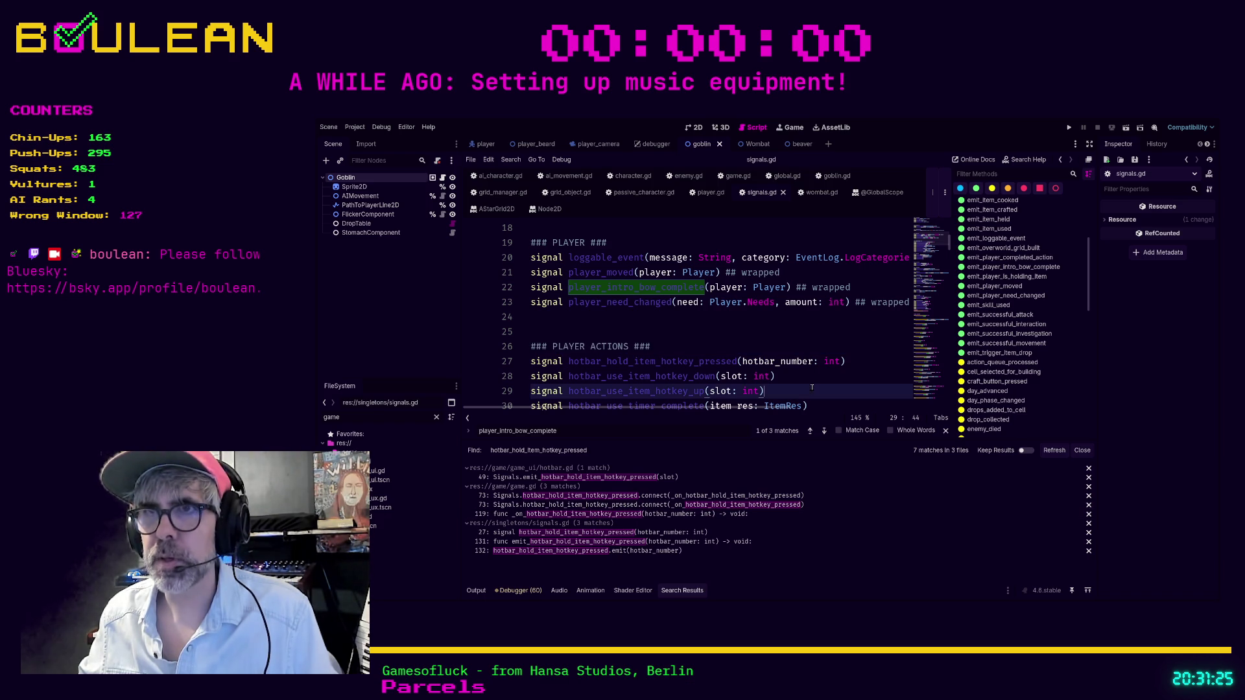
{"action": "left_click", "coordinate": [862, 361]}
{"action": "type", "text": "#"}
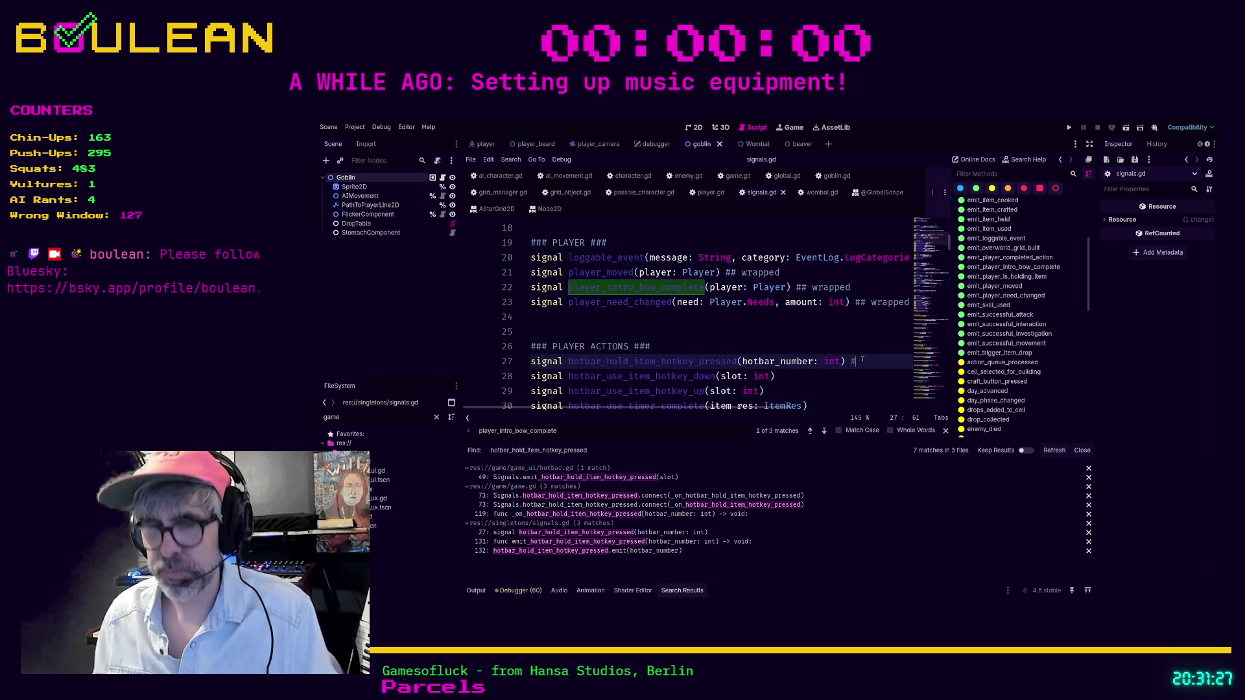
{"action": "type", "text": "# wrapped"}
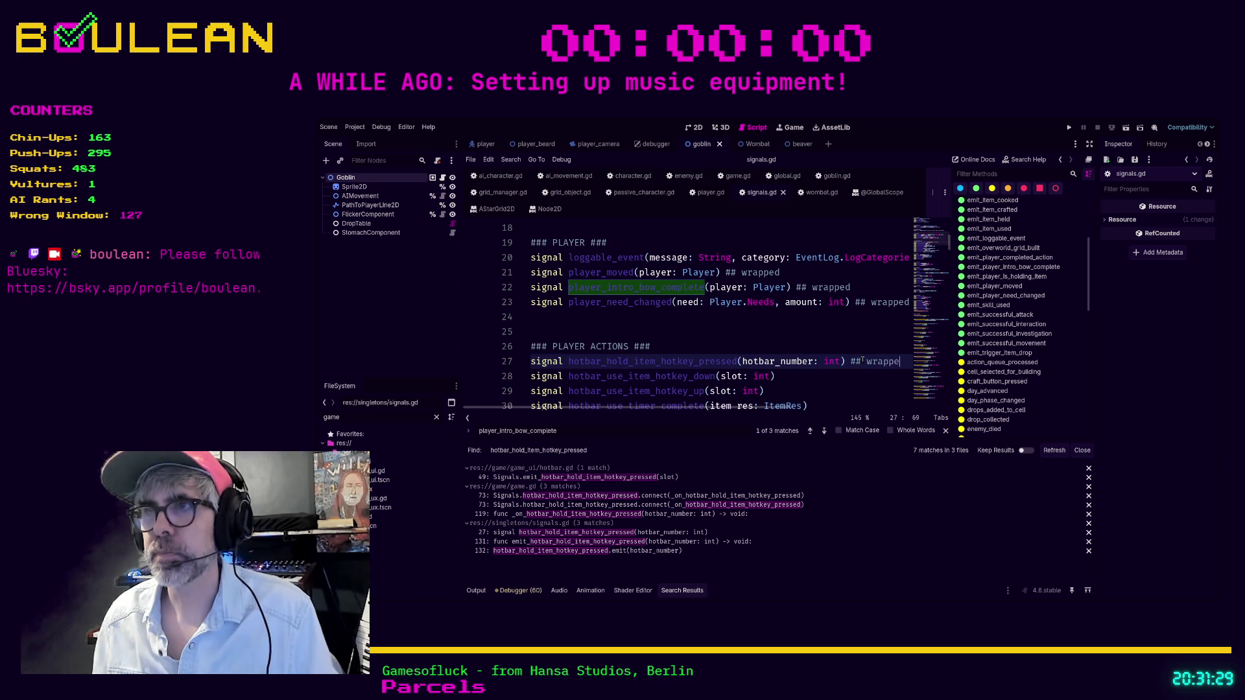
{"action": "key", "text": "Down"}
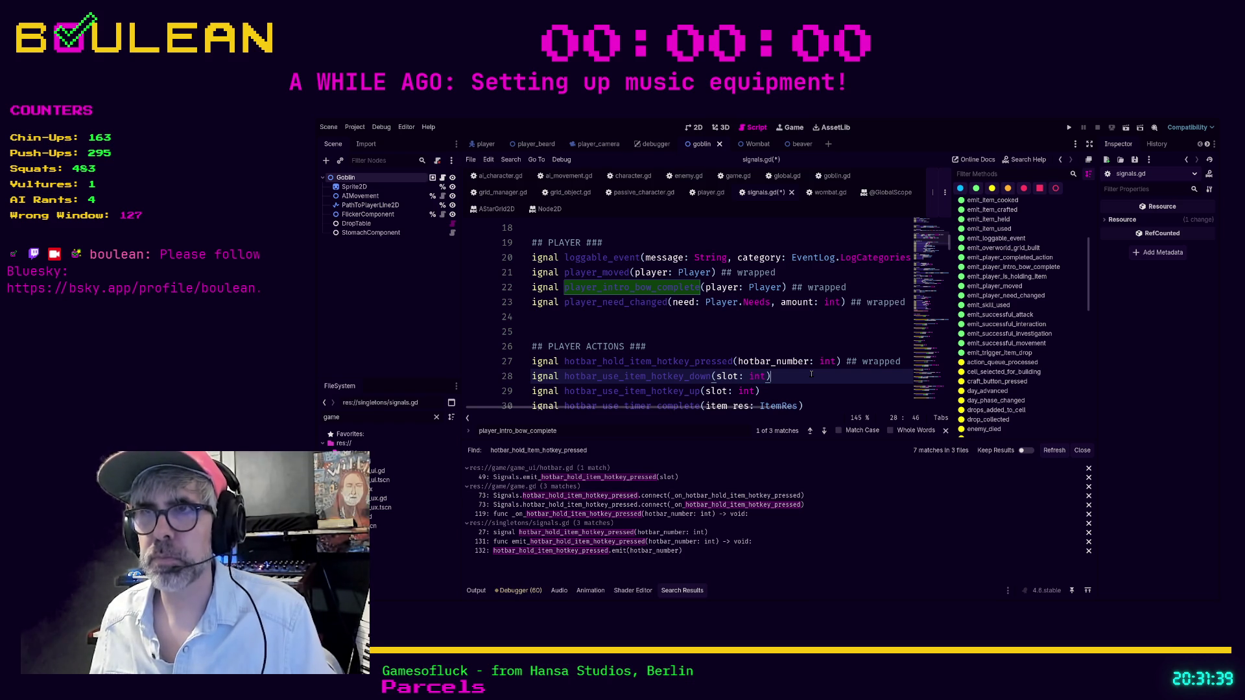
{"action": "type", "text": ")"}
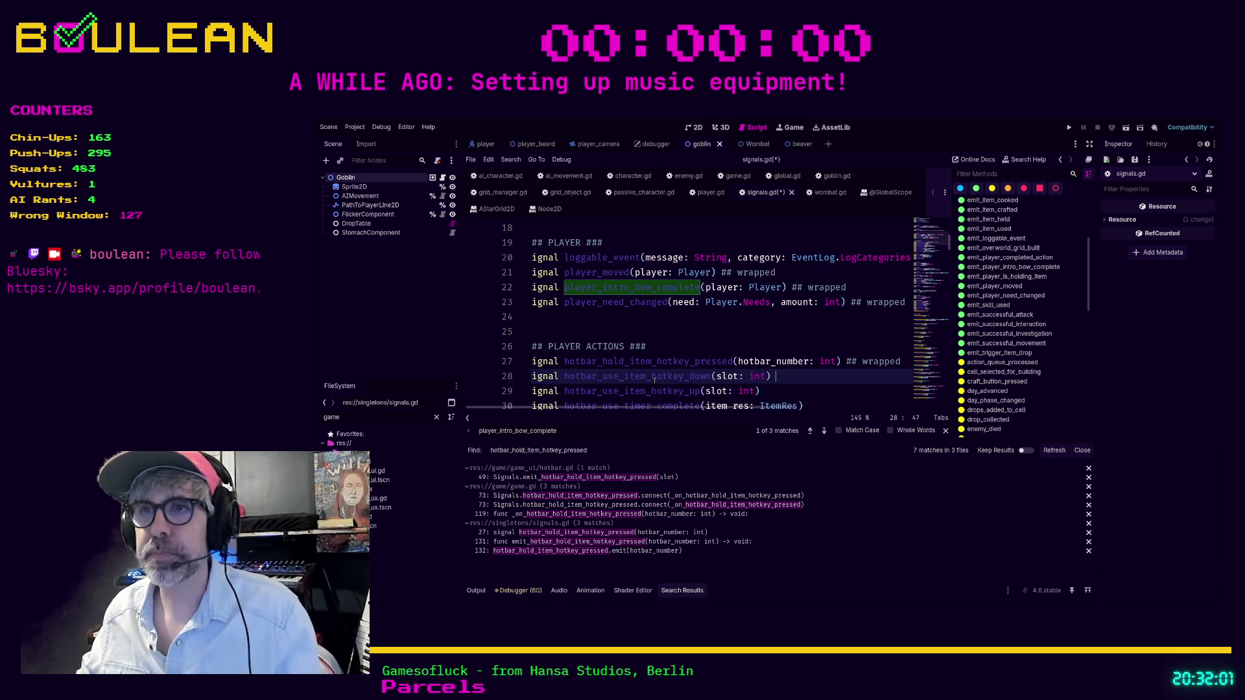
- Find in Files for every usage of hotbar_use_item_hotkey_down
{"action": "double_click", "coordinate": [654, 377]}
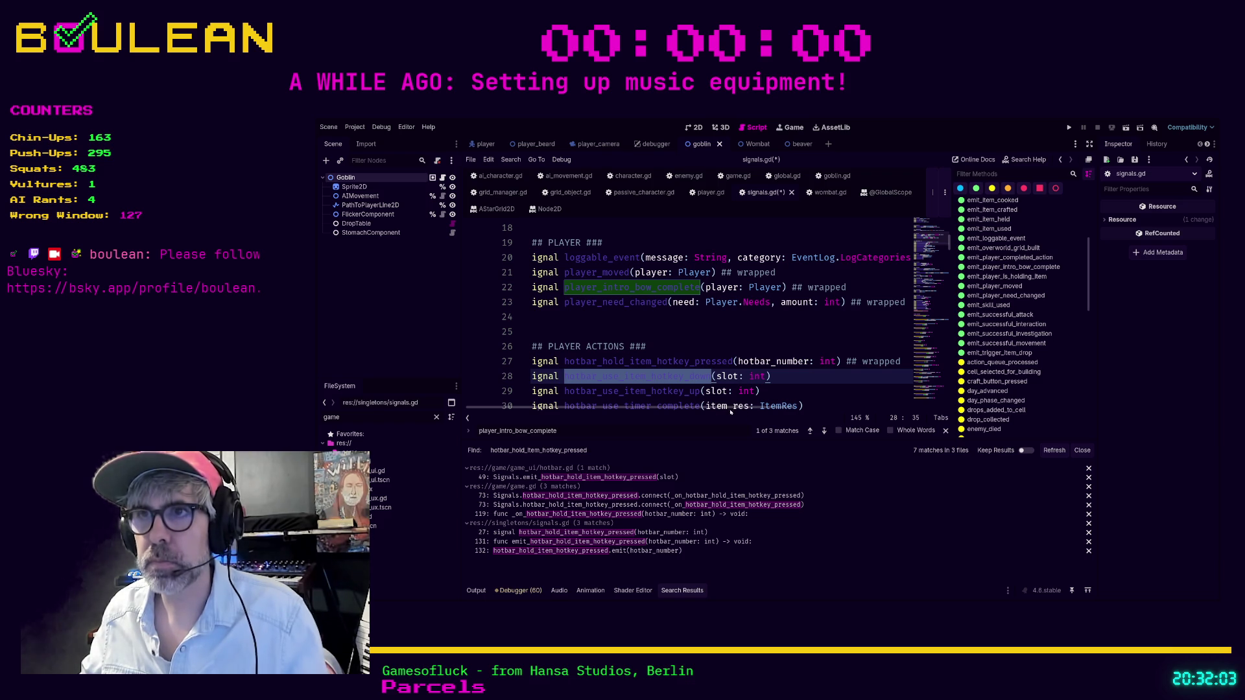
{"action": "key", "text": "ctrl+shift+f"}
{"action": "key", "text": "Return"}
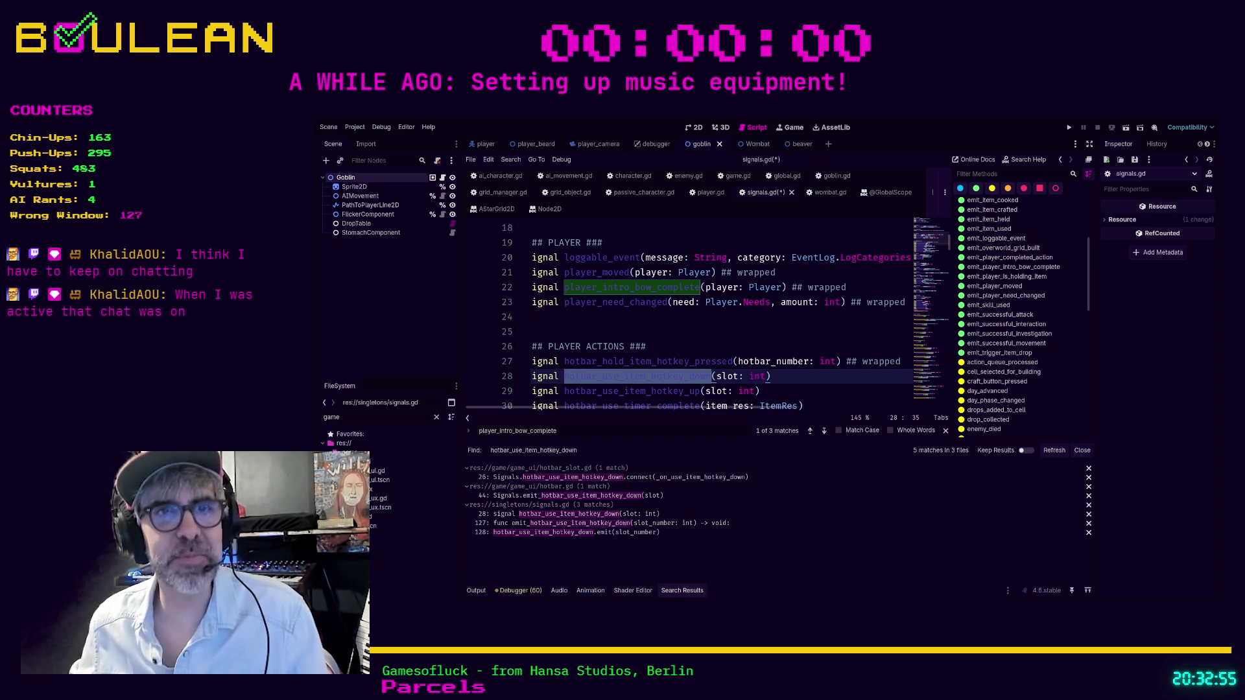
- Remove the trailing space on line 28, save signals.gd, and drop signals.gd from the results
{"action": "left_click", "coordinate": [773, 377]}
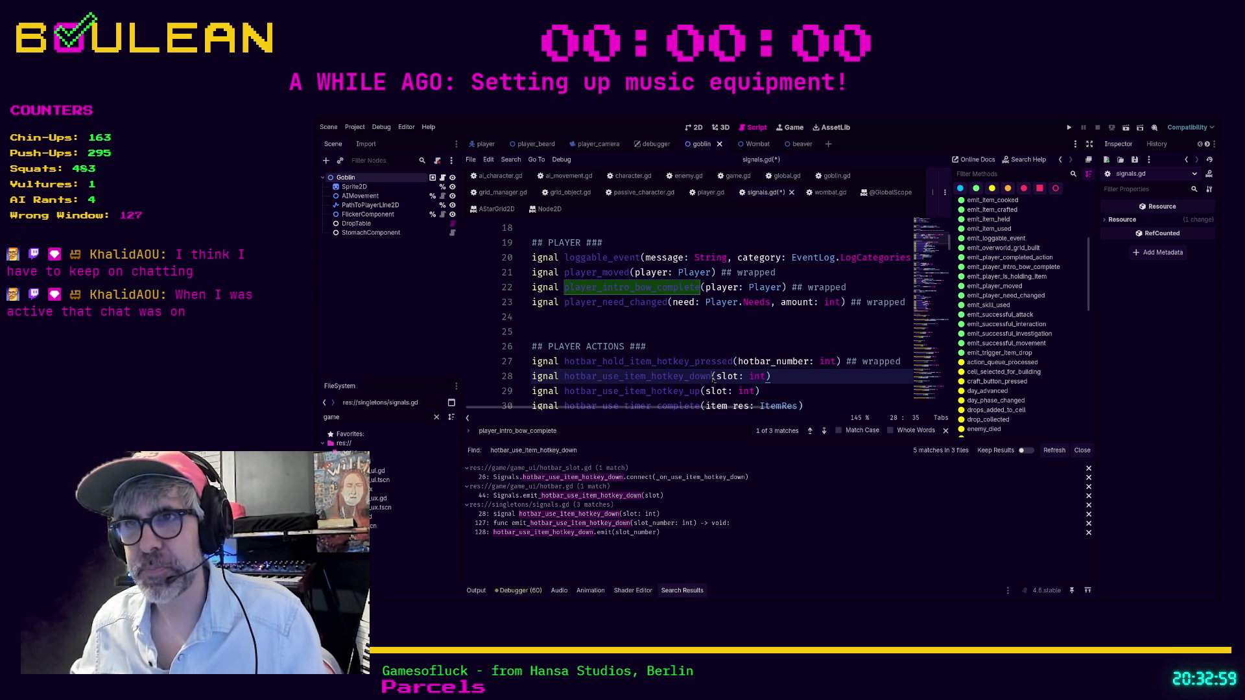
{"action": "left_click", "coordinate": [786, 378]}
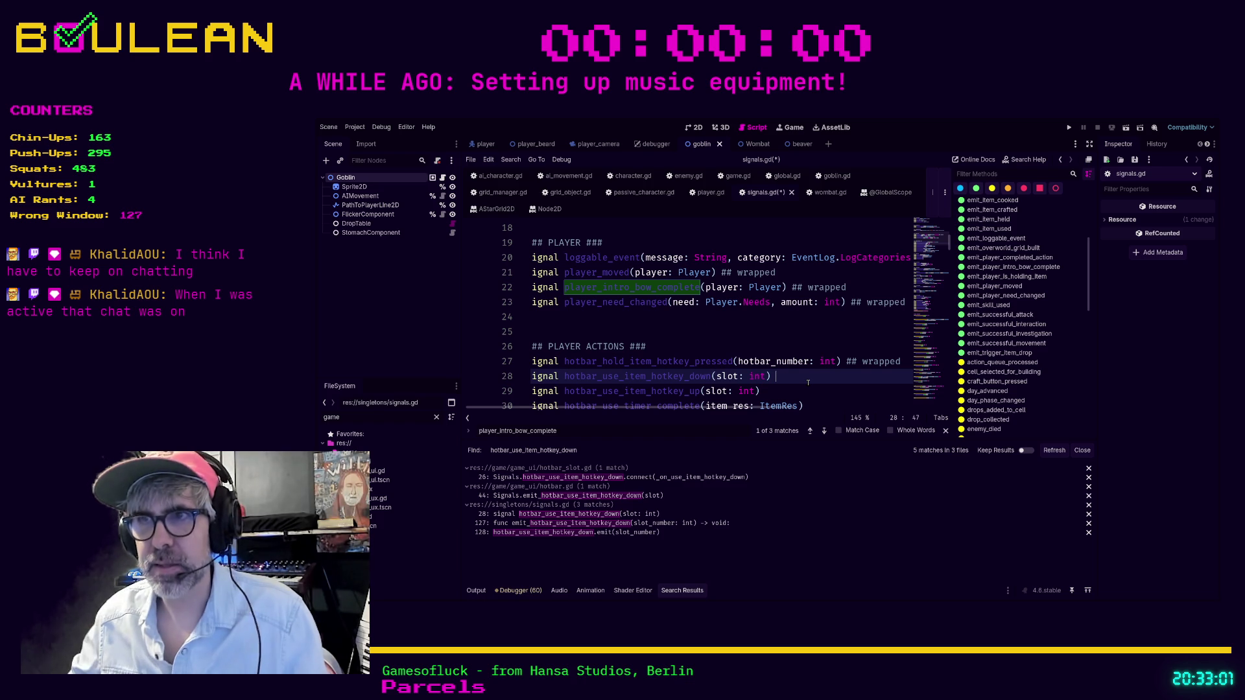
{"action": "key", "text": "BackSpace"}
{"action": "key", "text": "ctrl+s"}
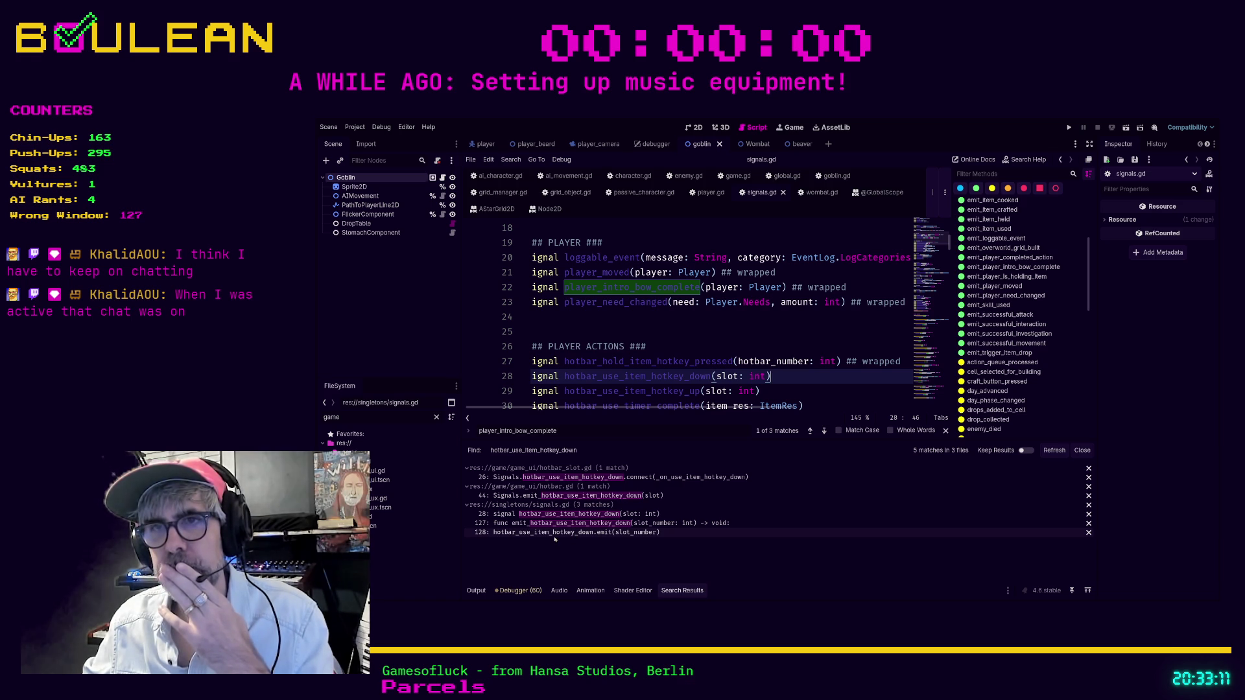
{"action": "left_click", "coordinate": [1088, 505]}
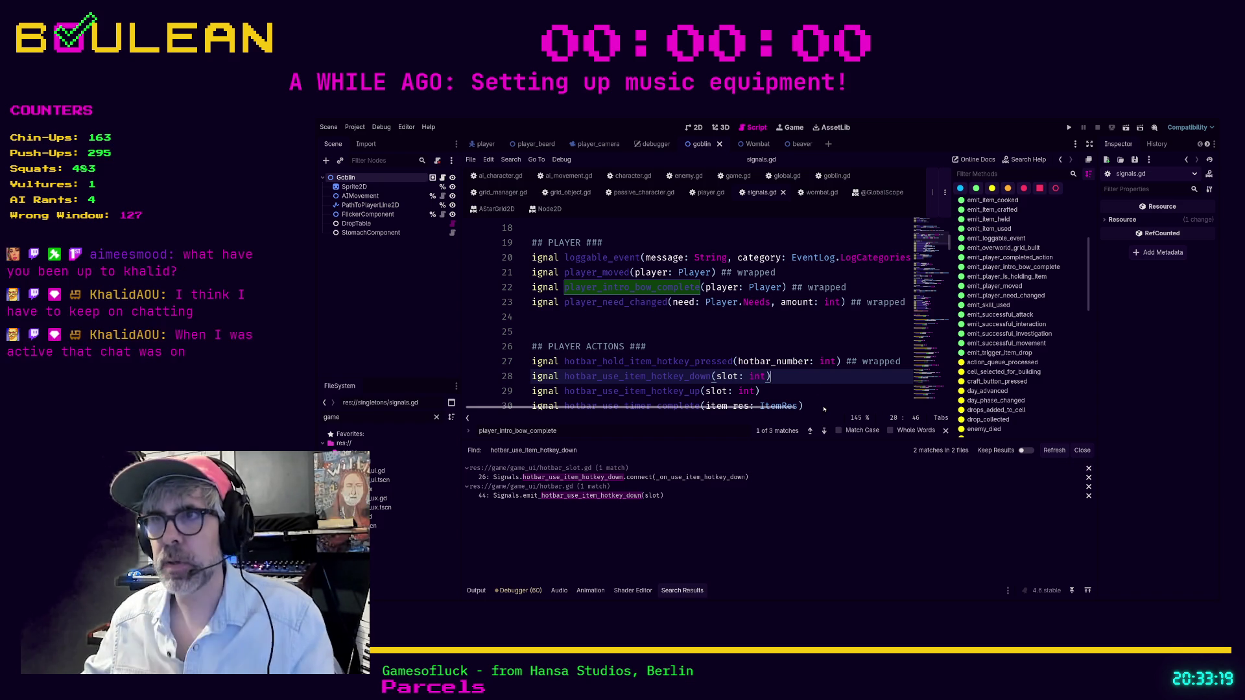
- Tag hotbar_use_item_hotkey_down with a '## wrapped' comment
{"action": "type", "text": " ## wrapped"}
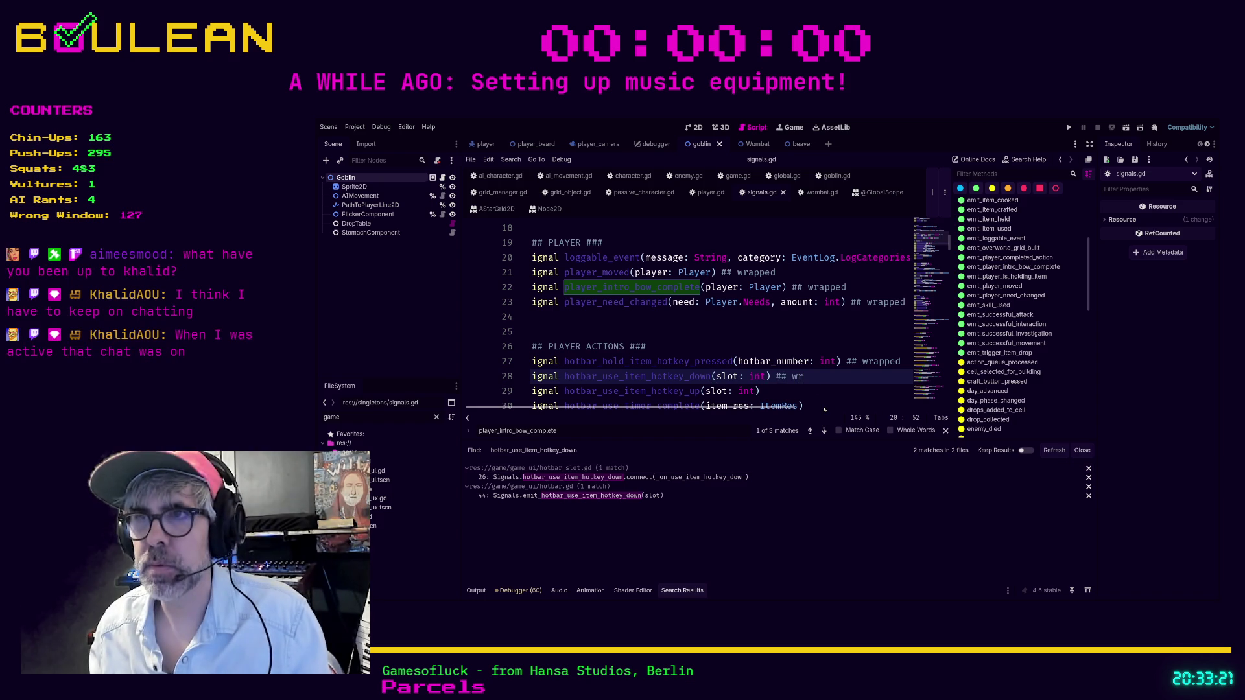
{"action": "key", "text": "Down"}
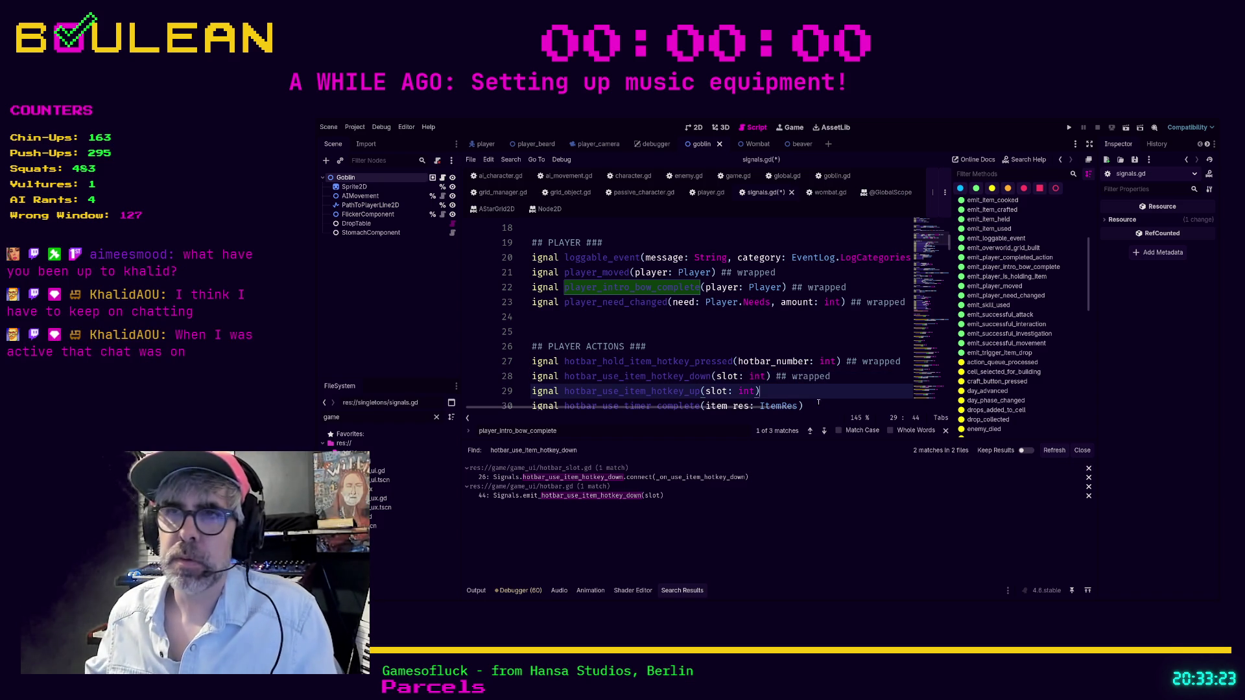
{"action": "scroll", "coordinate": [731, 387], "scroll_direction": "down", "scroll_amount": 1}
- Cycle through hotbar_use_item_hotkey_up matches in signals.gd and search files for its .emit call
{"action": "double_click", "coordinate": [661, 347]}
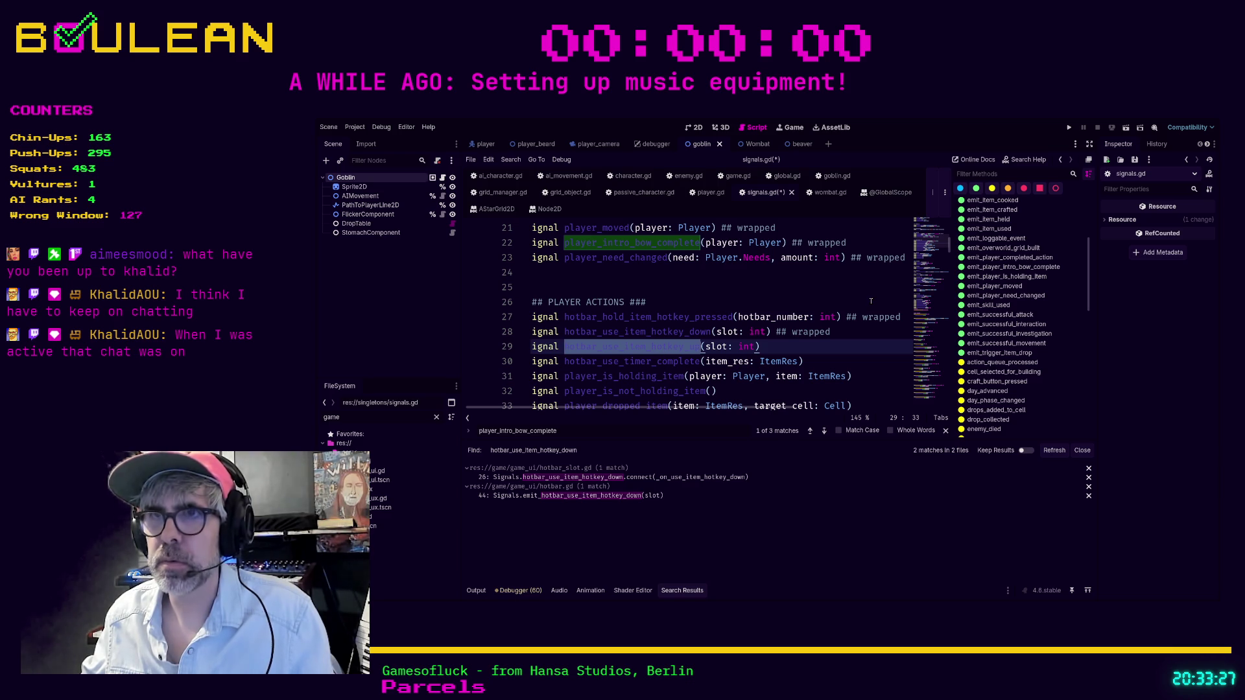
{"action": "key", "text": "ctrl+f"}
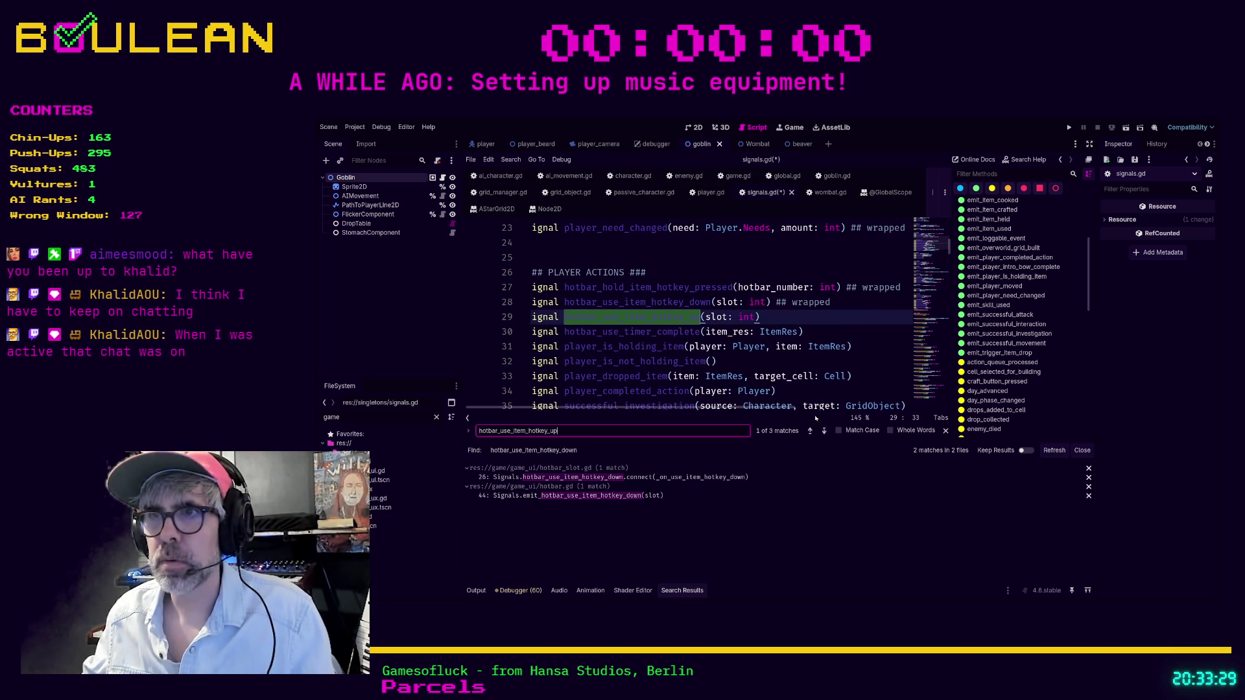
{"action": "left_click", "coordinate": [824, 430]}
{"action": "left_click", "coordinate": [824, 431]}
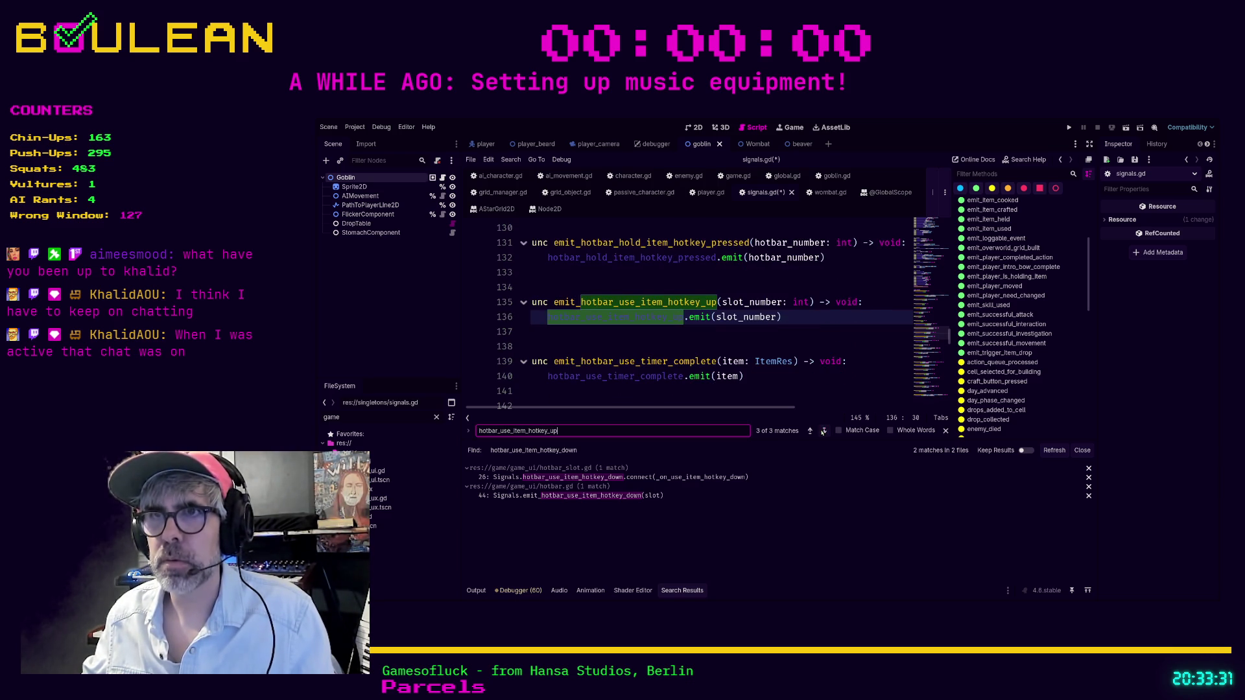
{"action": "left_click", "coordinate": [823, 431]}
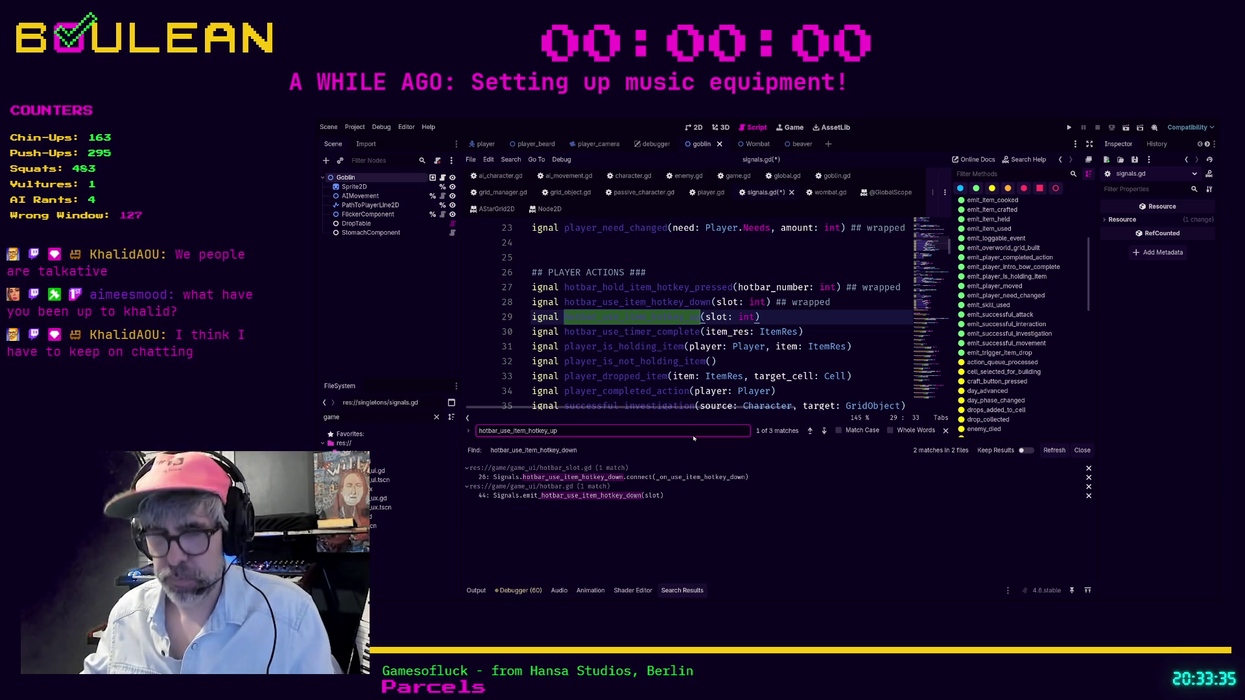
{"action": "key", "text": "Return"}
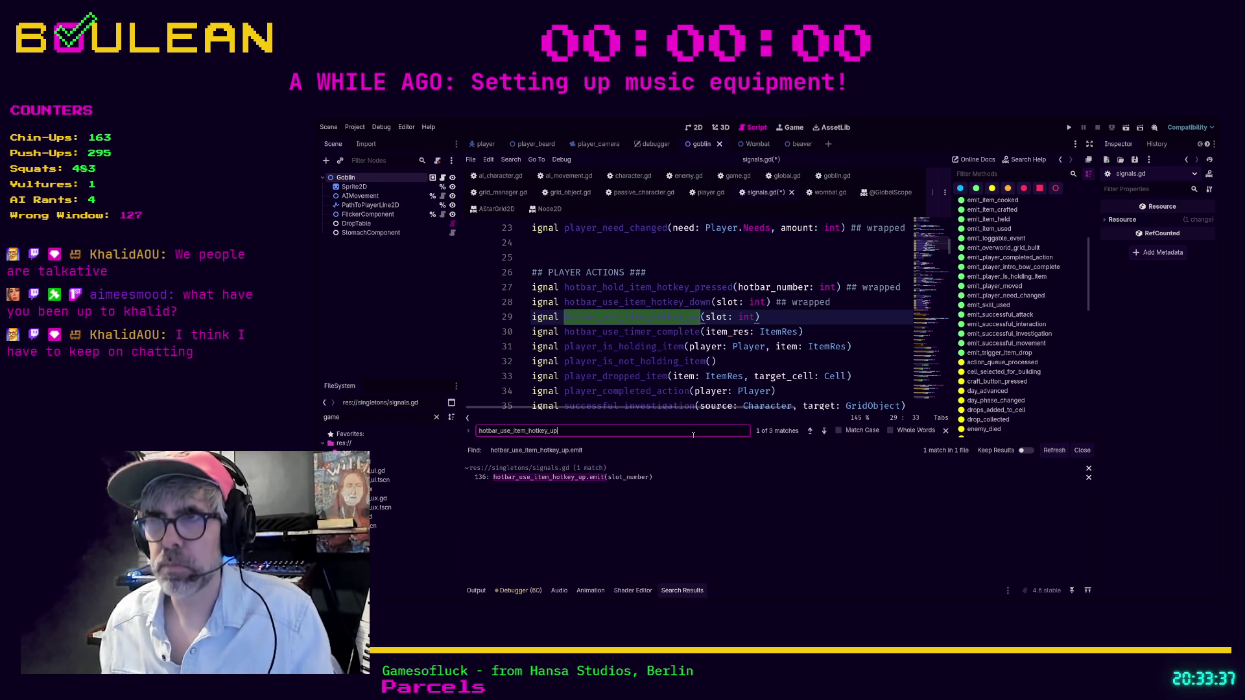
- Add '## wrapped' to the hotbar_use_item_hotkey_up signal on line 29
{"action": "left_click", "coordinate": [799, 318]}
{"action": "type", "text": "@@"}
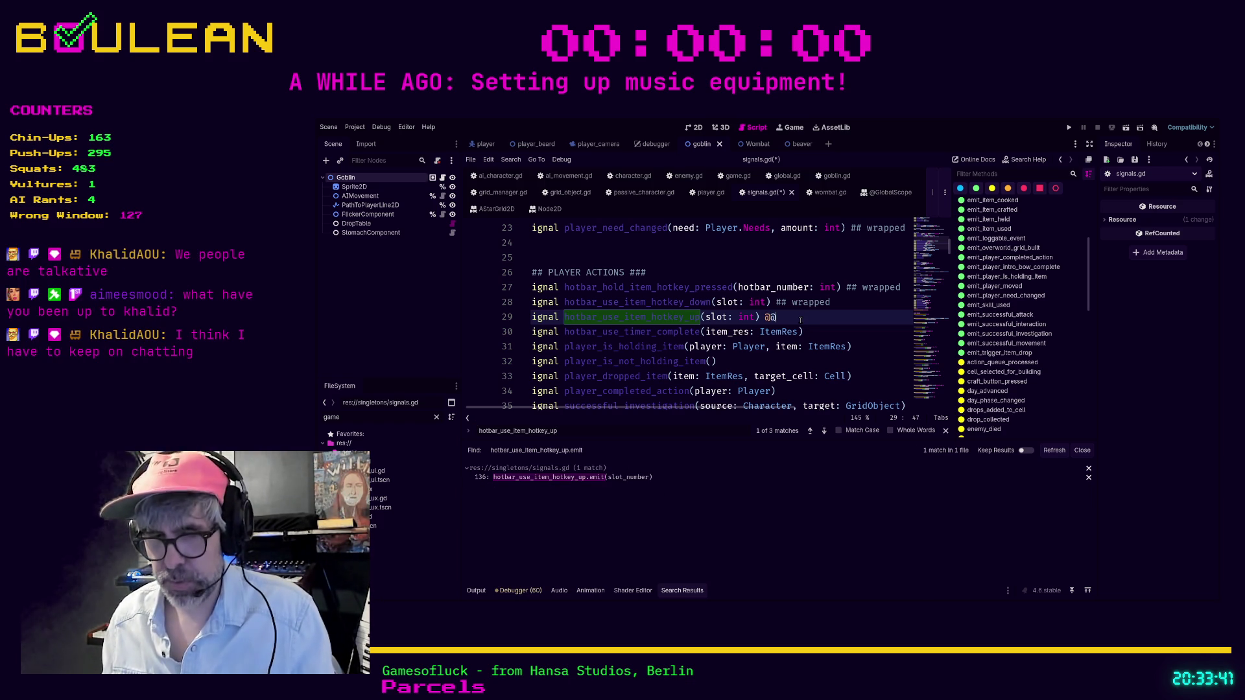
{"action": "key", "text": "Escape"}
{"action": "type", "text": "## wrapped"}
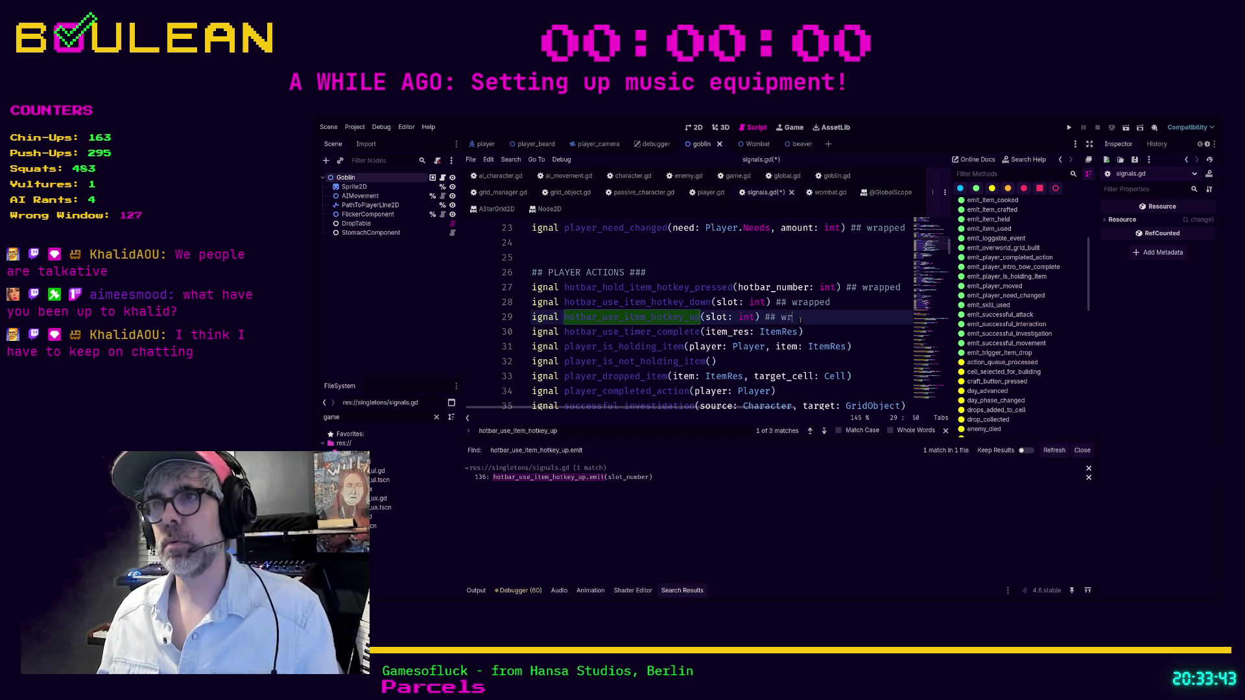
- Find in Files for hotbar_use_timer_complete and jump to its emit function in signals.gd
{"action": "double_click", "coordinate": [632, 331]}
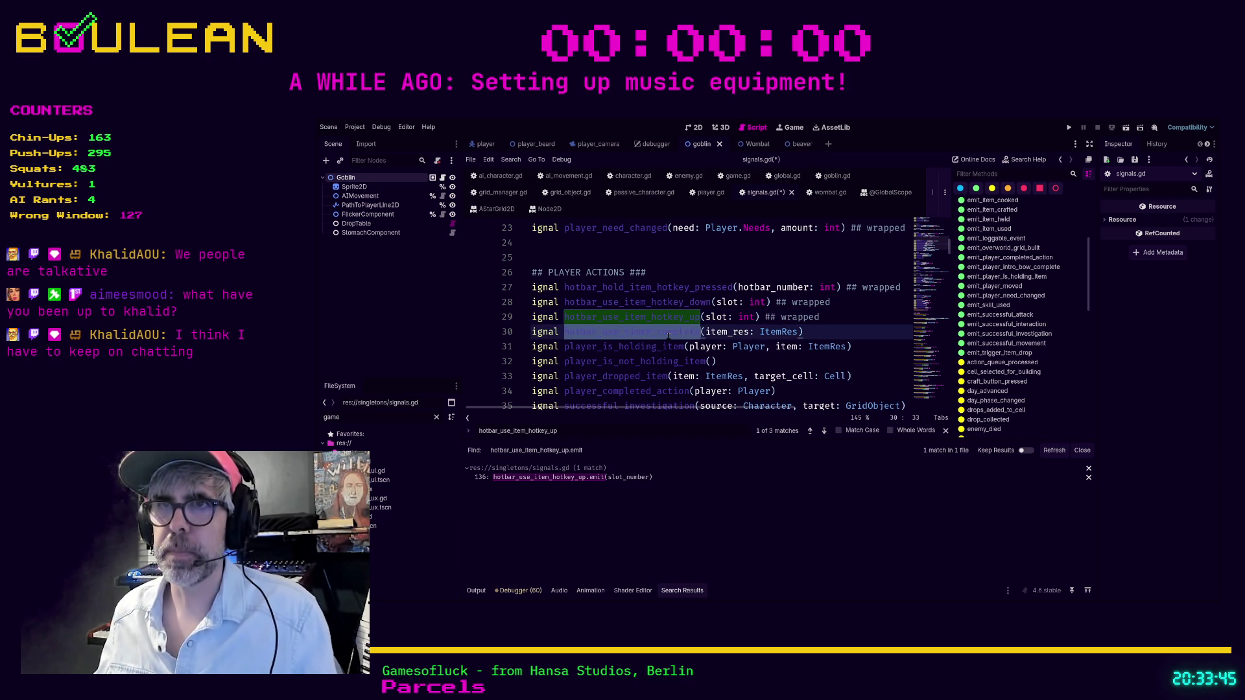
{"action": "left_click", "coordinate": [834, 331]}
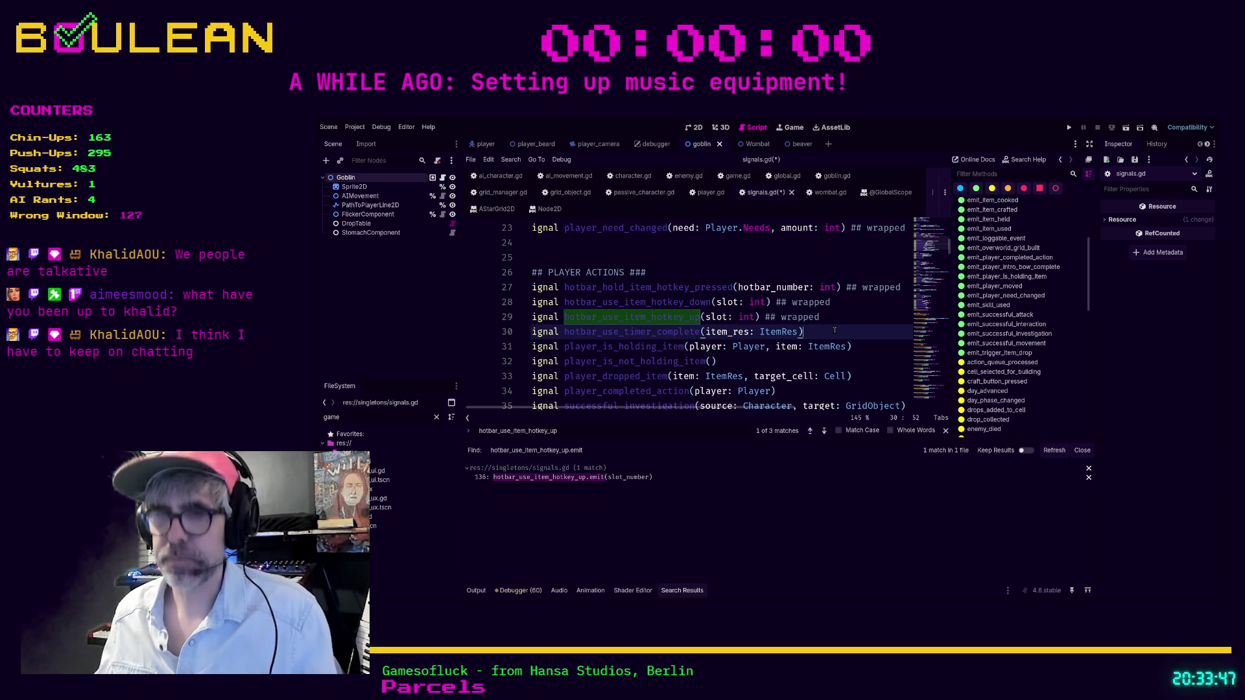
{"action": "key", "text": "ctrl+shift+f"}
{"action": "key", "text": "Return"}
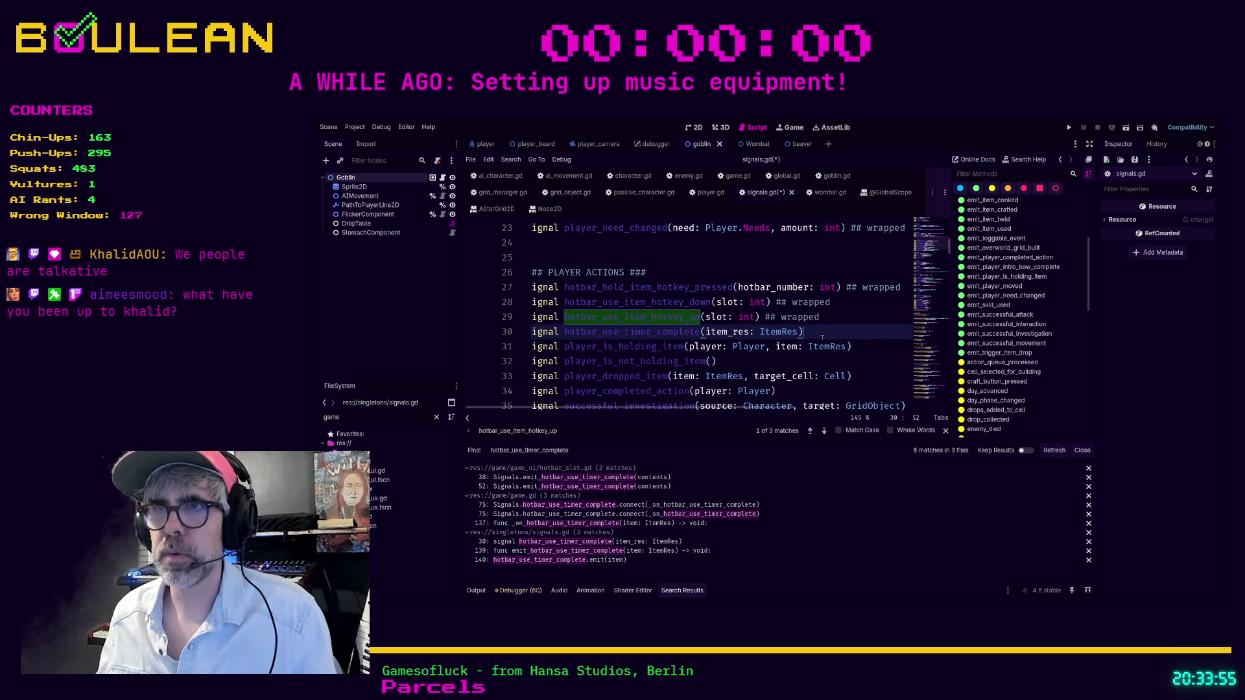
{"action": "left_click_drag", "start_coordinate": [530, 346], "coordinate": [607, 346]}
{"action": "left_click_drag", "start_coordinate": [804, 331], "coordinate": [564, 331]}
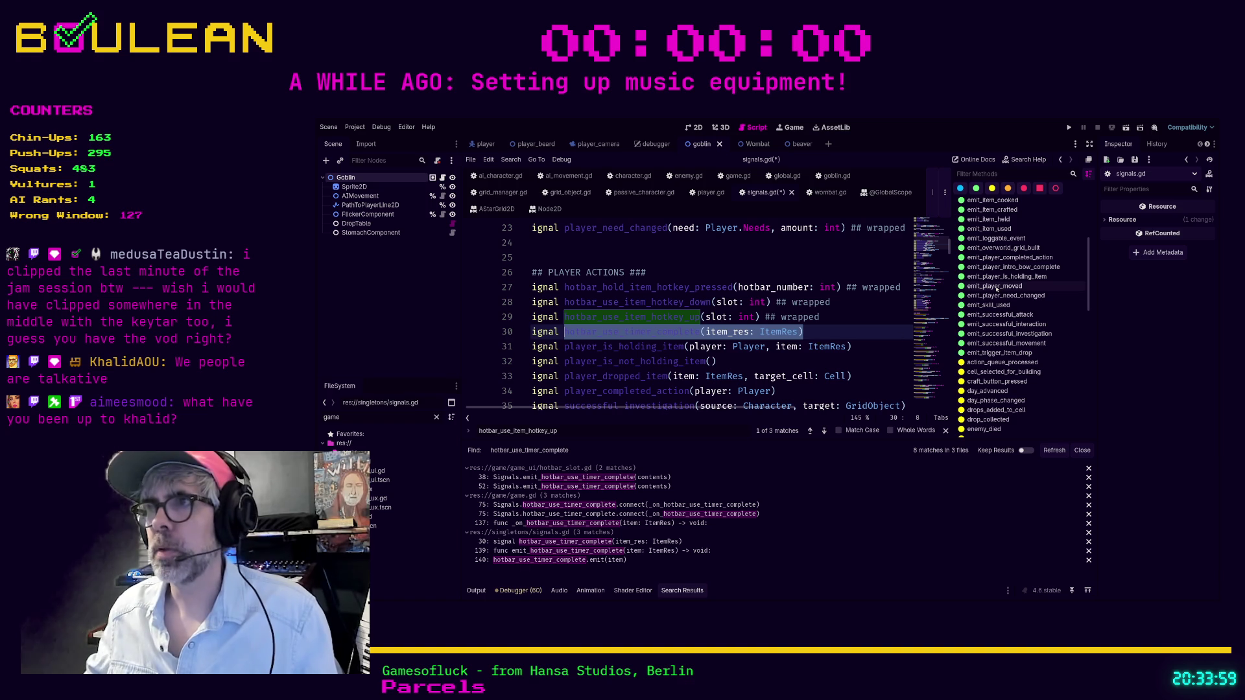
{"action": "scroll", "coordinate": [996, 289], "scroll_direction": "up", "scroll_amount": 2}
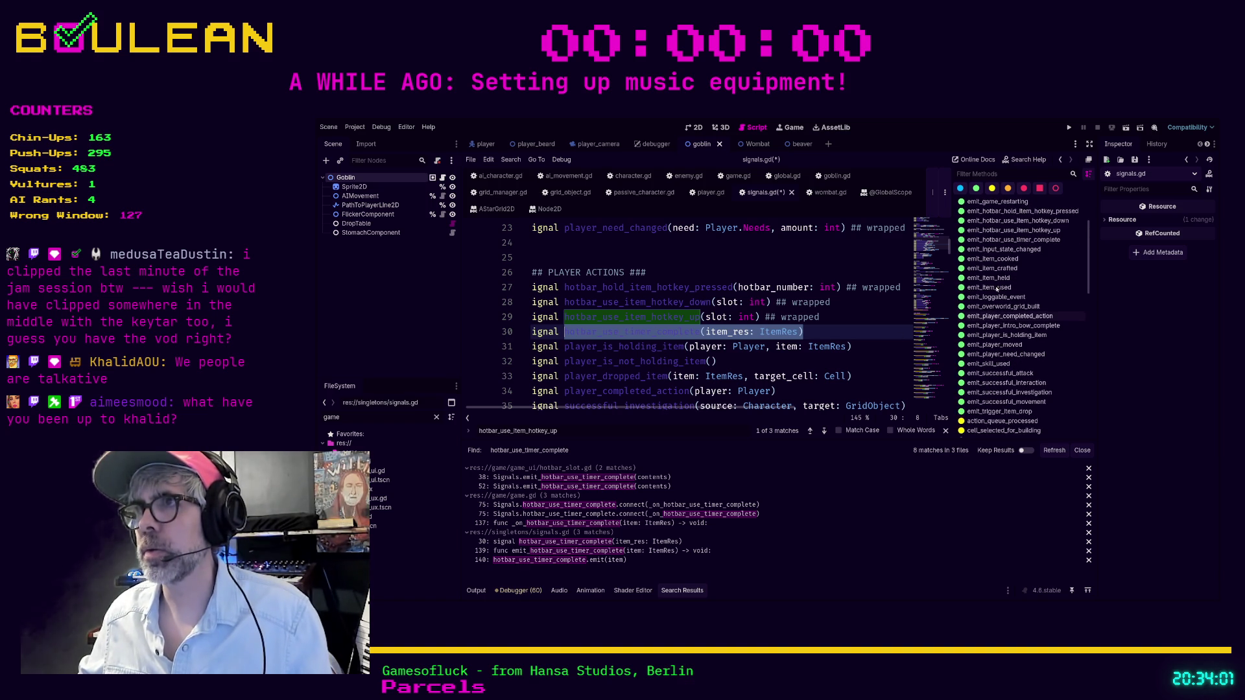
{"action": "left_click", "coordinate": [1010, 240]}
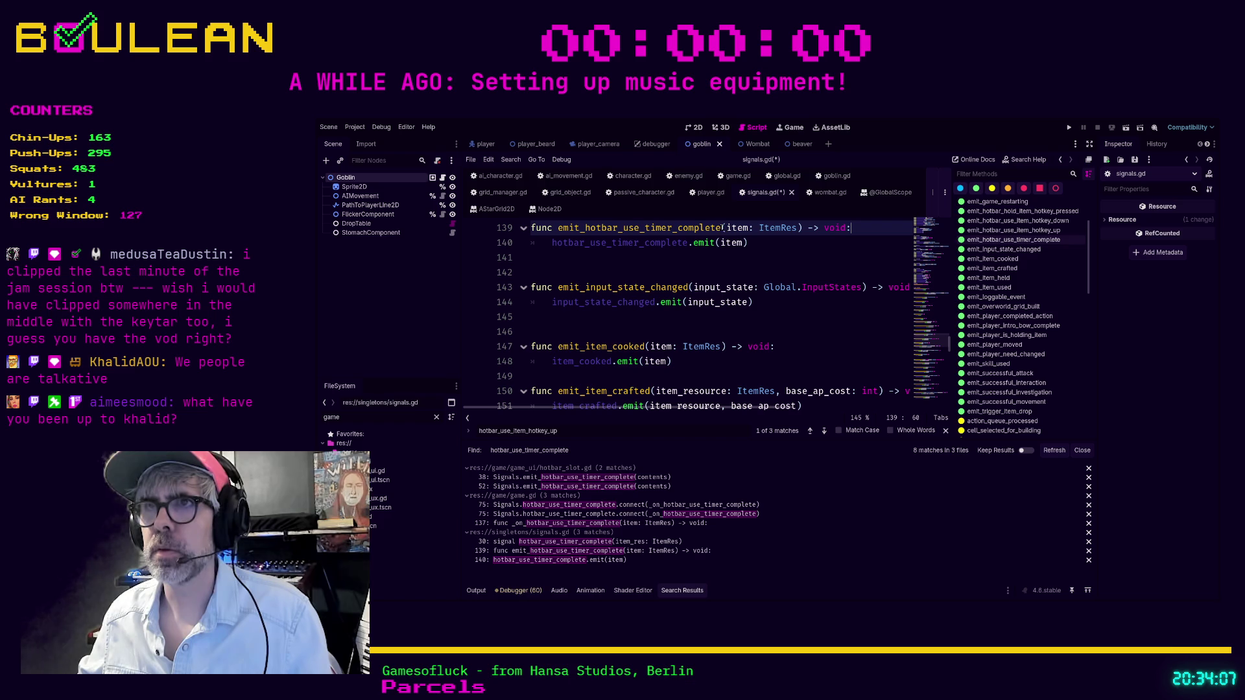
- Check the .emit calls, restore all 8 matches, and open hotbar_slot.gd at line 38
{"action": "left_click_drag", "start_coordinate": [719, 228], "coordinate": [584, 228]}
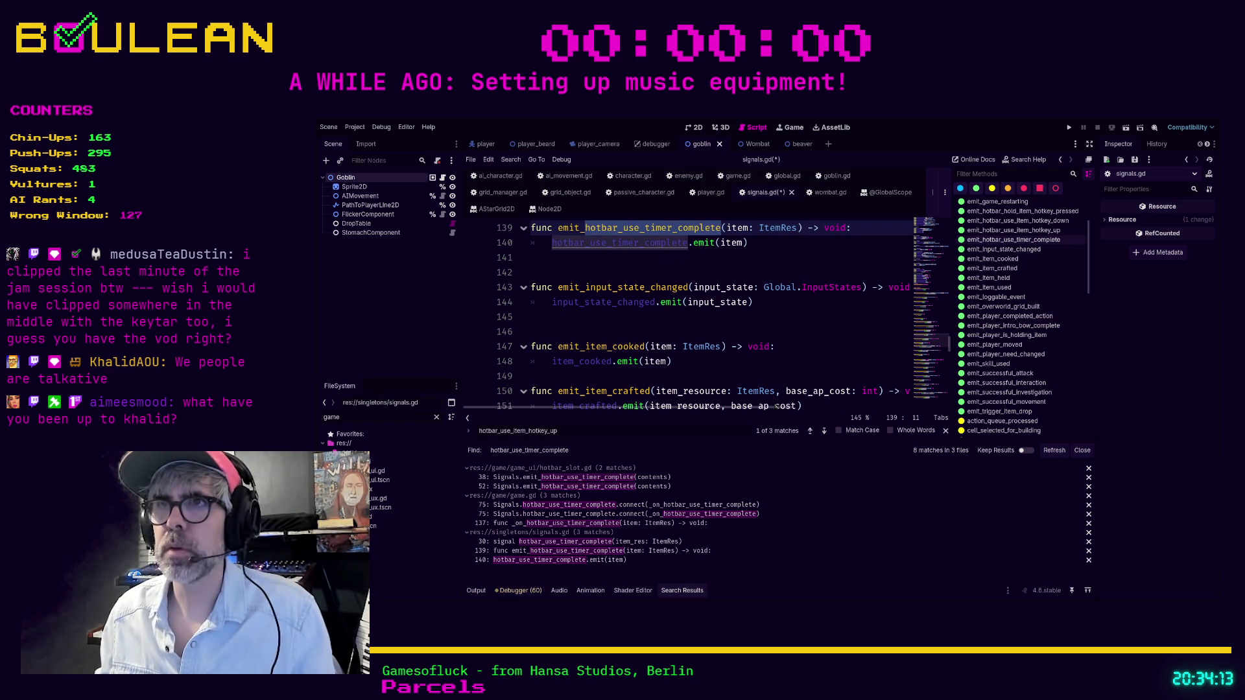
{"action": "type", "text": ".emit"}
{"action": "key", "text": "Return"}
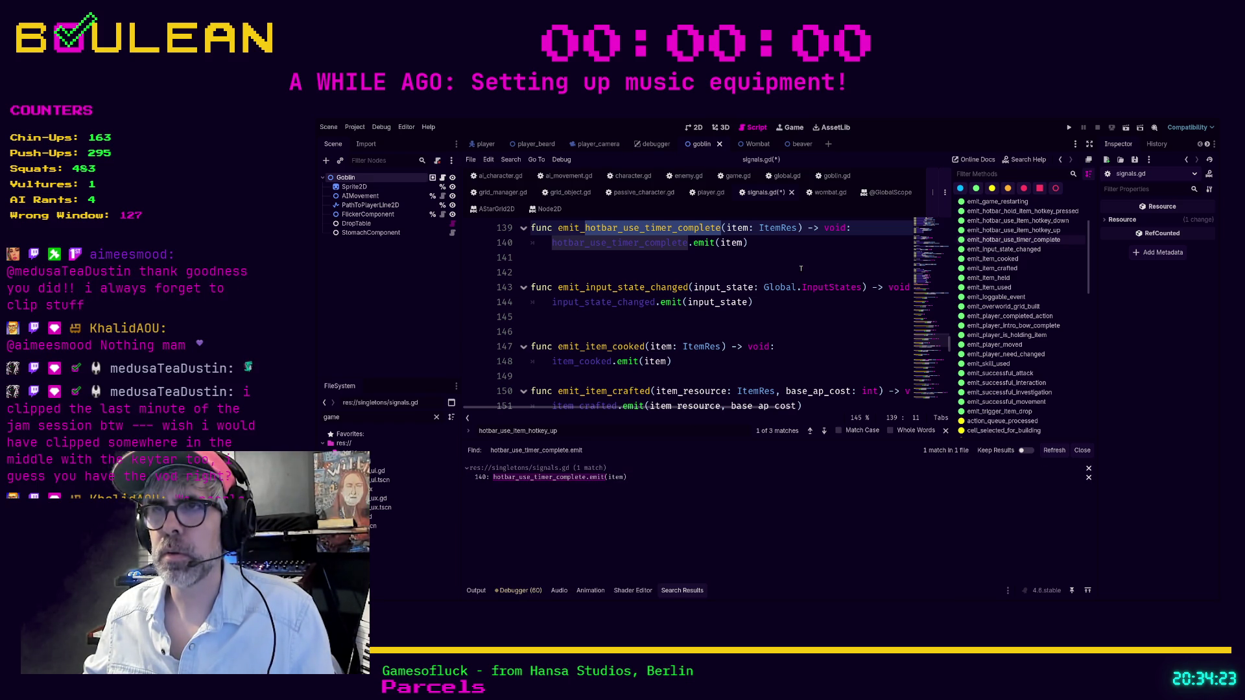
{"action": "key", "text": "ctrl+shift+f"}
{"action": "key", "text": "Return"}
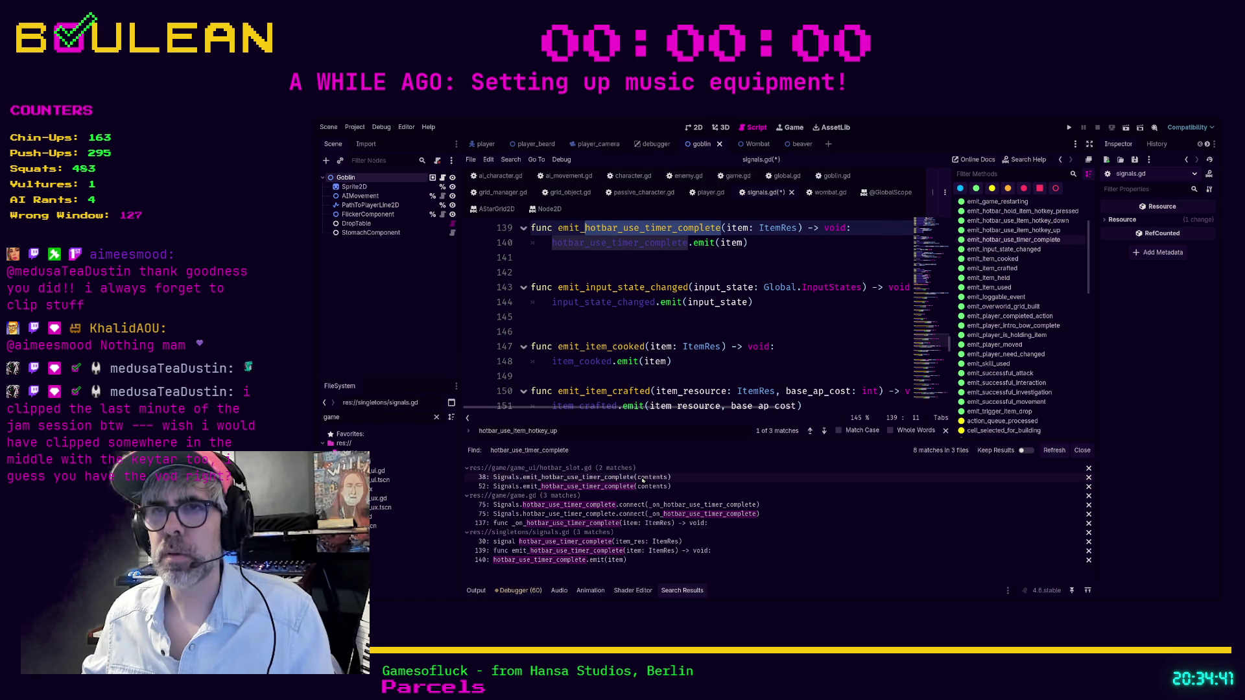
{"action": "left_click", "coordinate": [642, 478]}
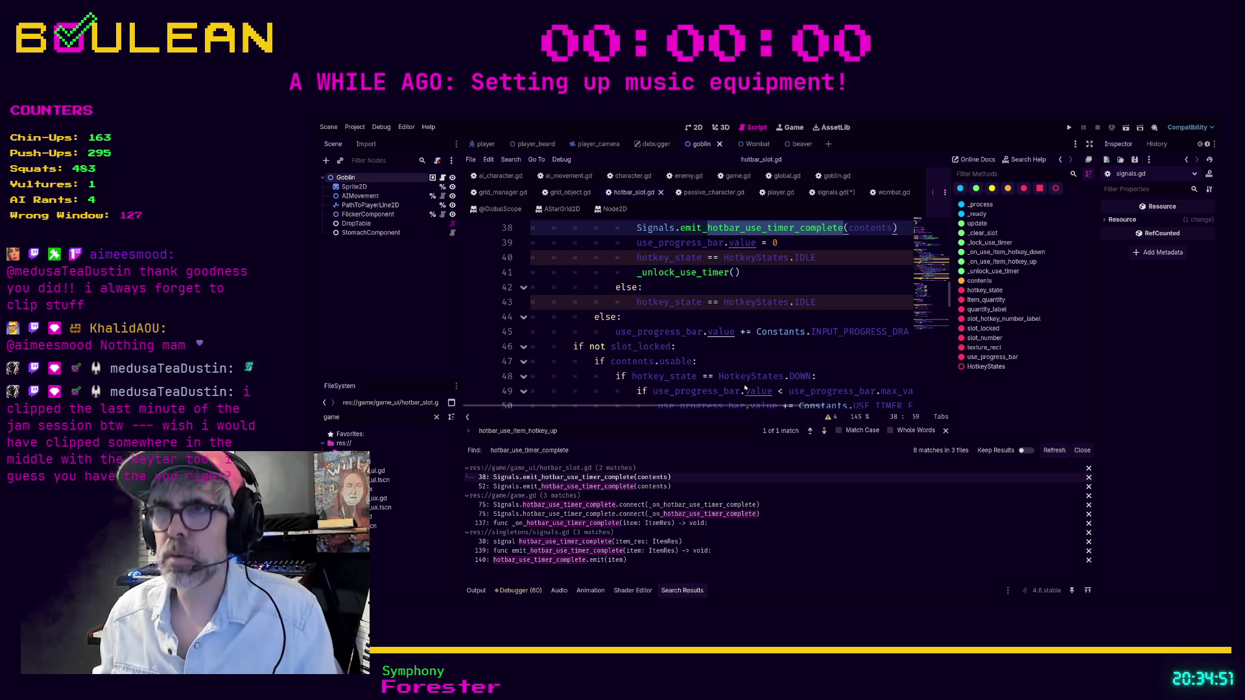
- Re-run the search as hotbar_use_timer_complete.emit, finding only signals.gd line 140
{"action": "type", "text": ".emit"}
{"action": "key", "text": "Return"}
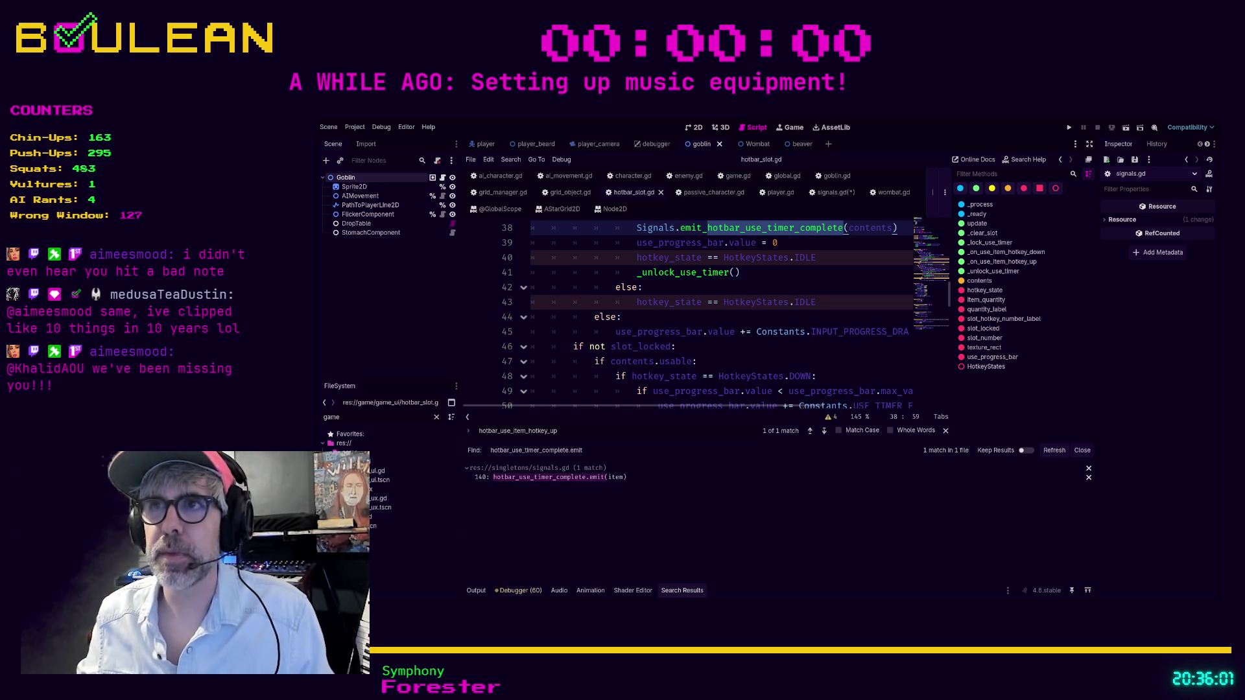
{"action": "left_click", "coordinate": [746, 286]}
{"action": "scroll", "coordinate": [745, 284], "scroll_direction": "down", "scroll_amount": 2}
{"action": "scroll", "coordinate": [788, 304], "scroll_direction": "up", "scroll_amount": 2}
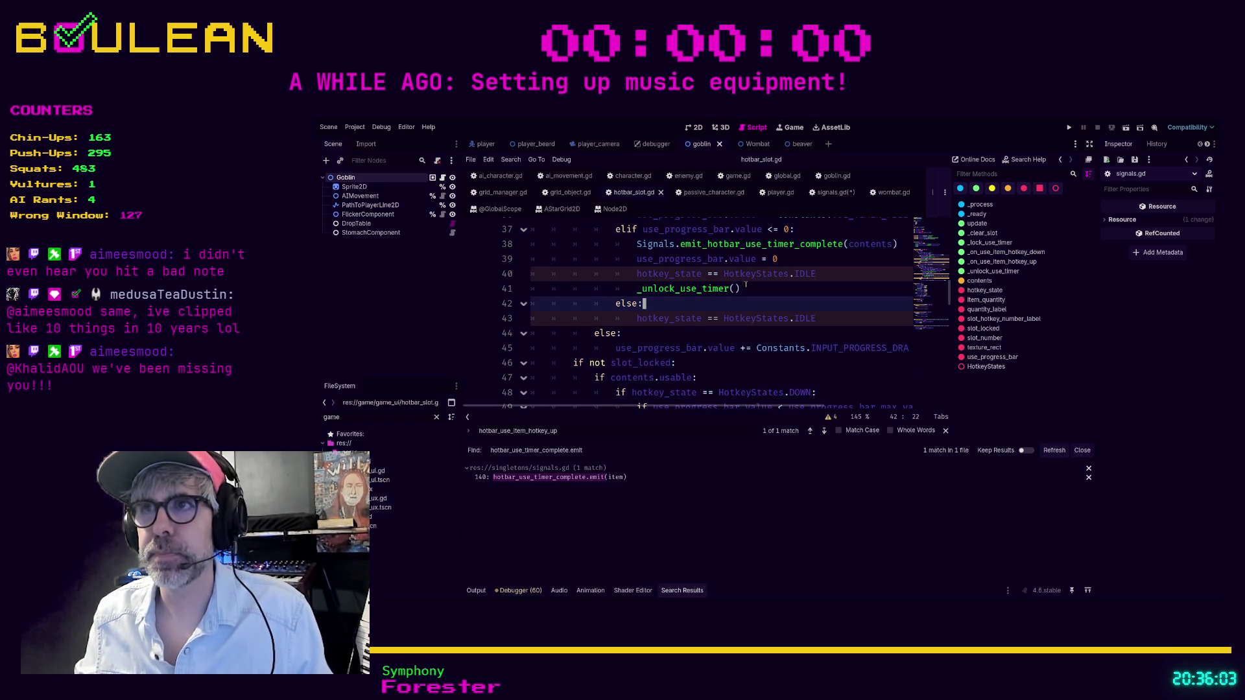
{"action": "scroll", "coordinate": [788, 305], "scroll_direction": "up", "scroll_amount": 2}
{"action": "scroll", "coordinate": [788, 305], "scroll_direction": "up", "scroll_amount": 1}
{"action": "left_click_drag", "start_coordinate": [778, 361], "coordinate": [796, 348]}
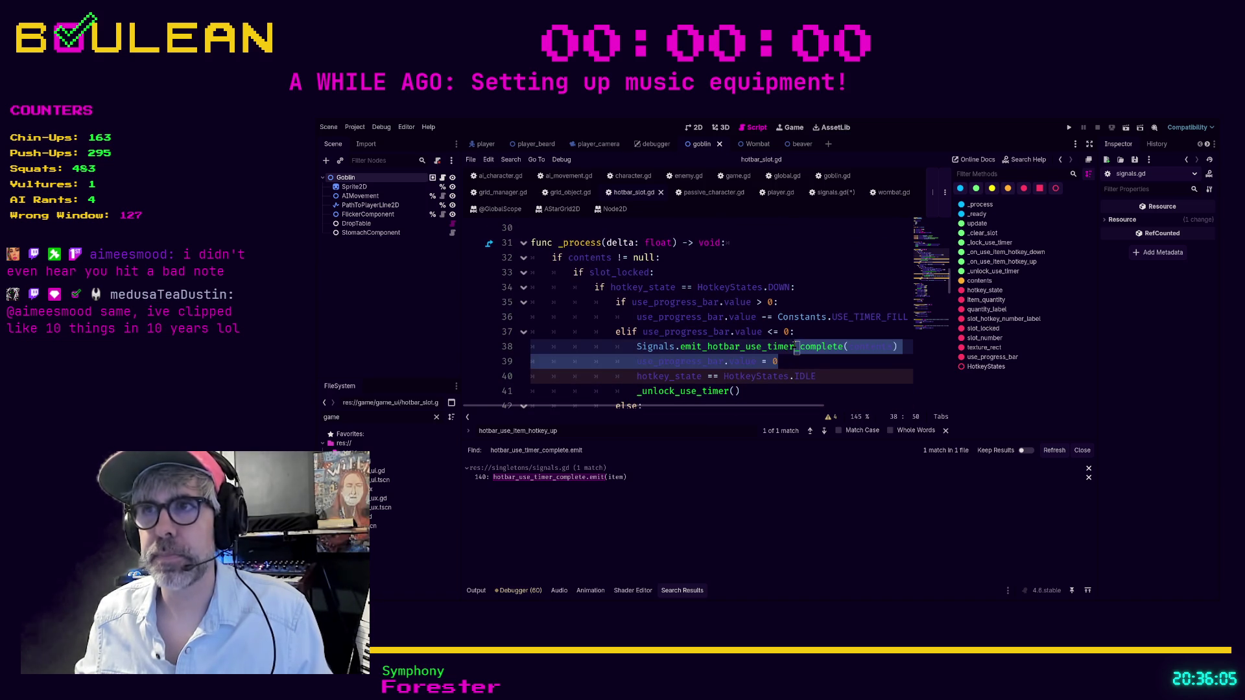
{"action": "left_click", "coordinate": [784, 355]}
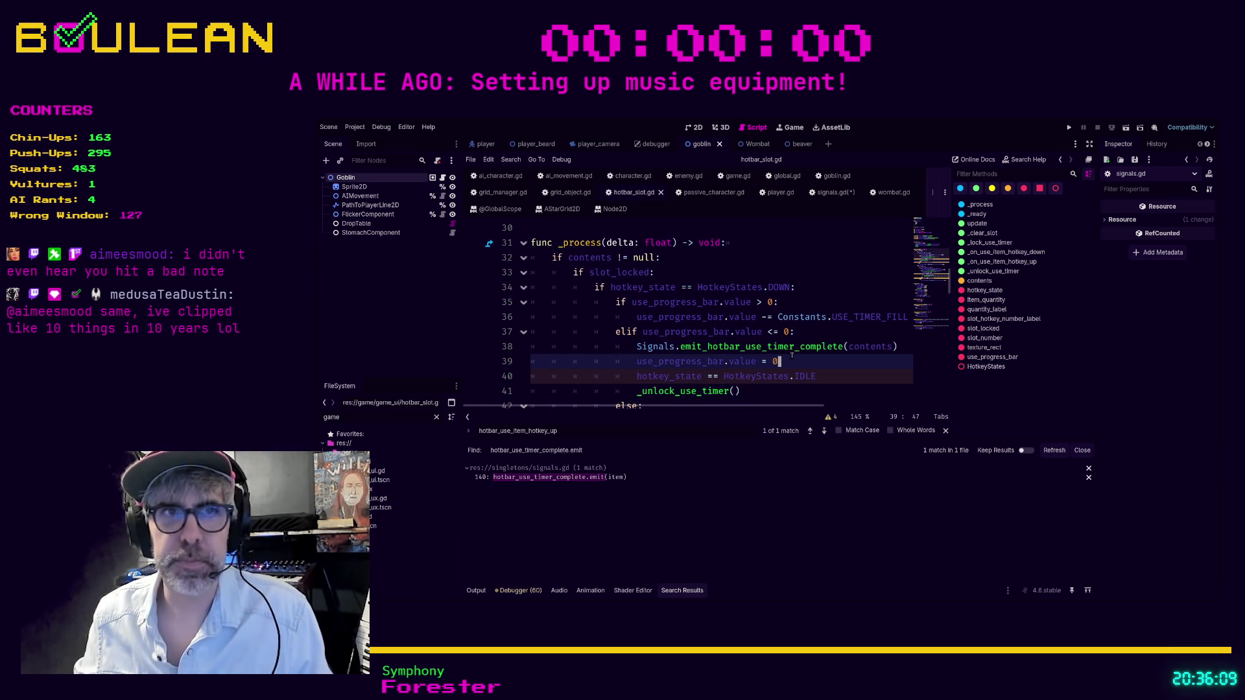
{"action": "scroll", "coordinate": [797, 349], "scroll_direction": "down", "scroll_amount": 1}
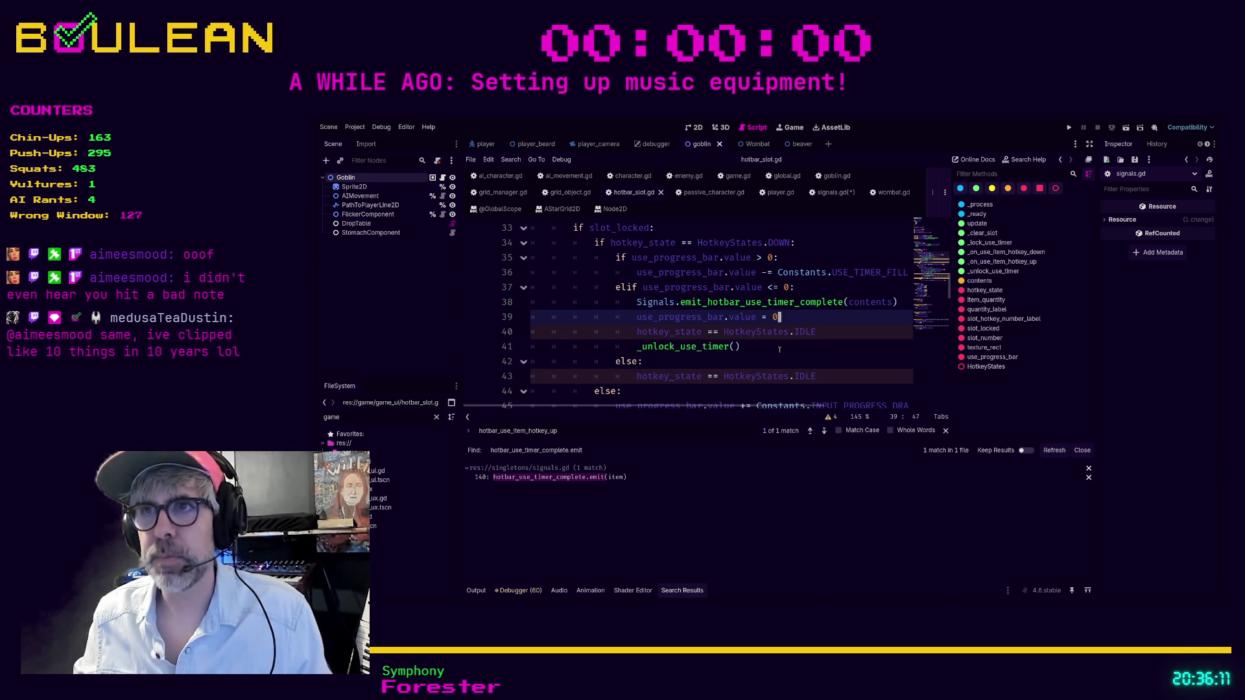
{"action": "left_click", "coordinate": [776, 347]}
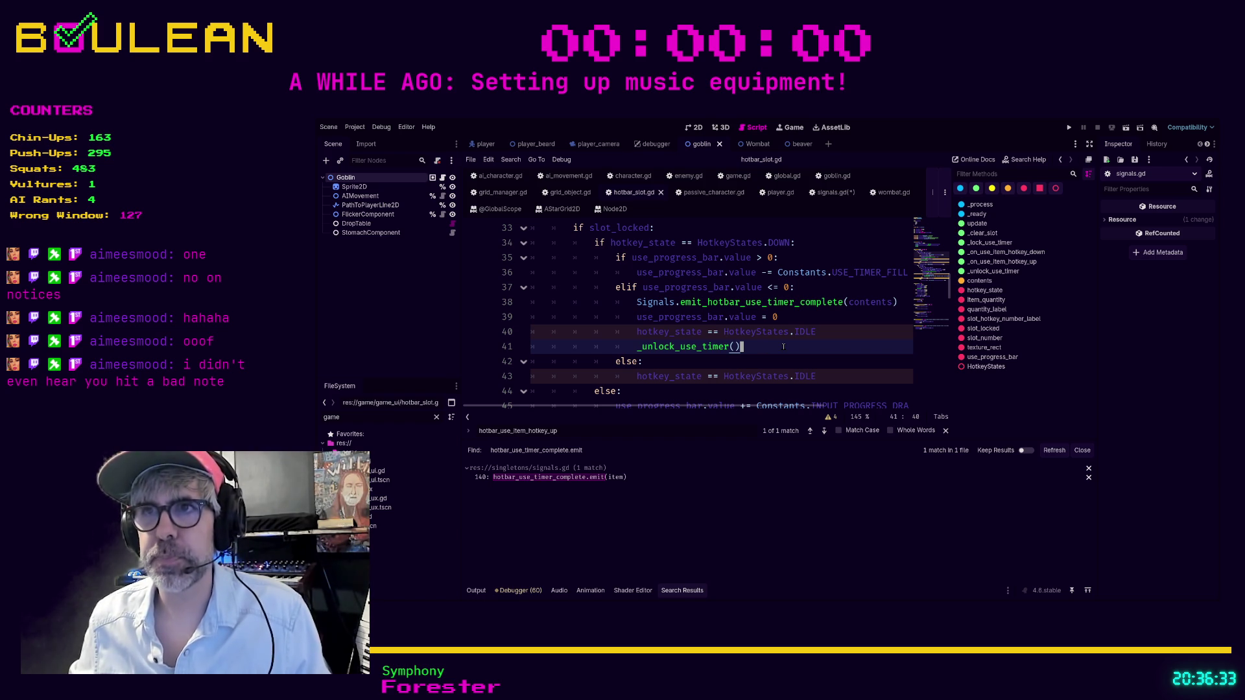
{"action": "scroll", "coordinate": [810, 324], "scroll_direction": "down", "scroll_amount": 2}
{"action": "scroll", "coordinate": [834, 298], "scroll_direction": "up", "scroll_amount": 1}
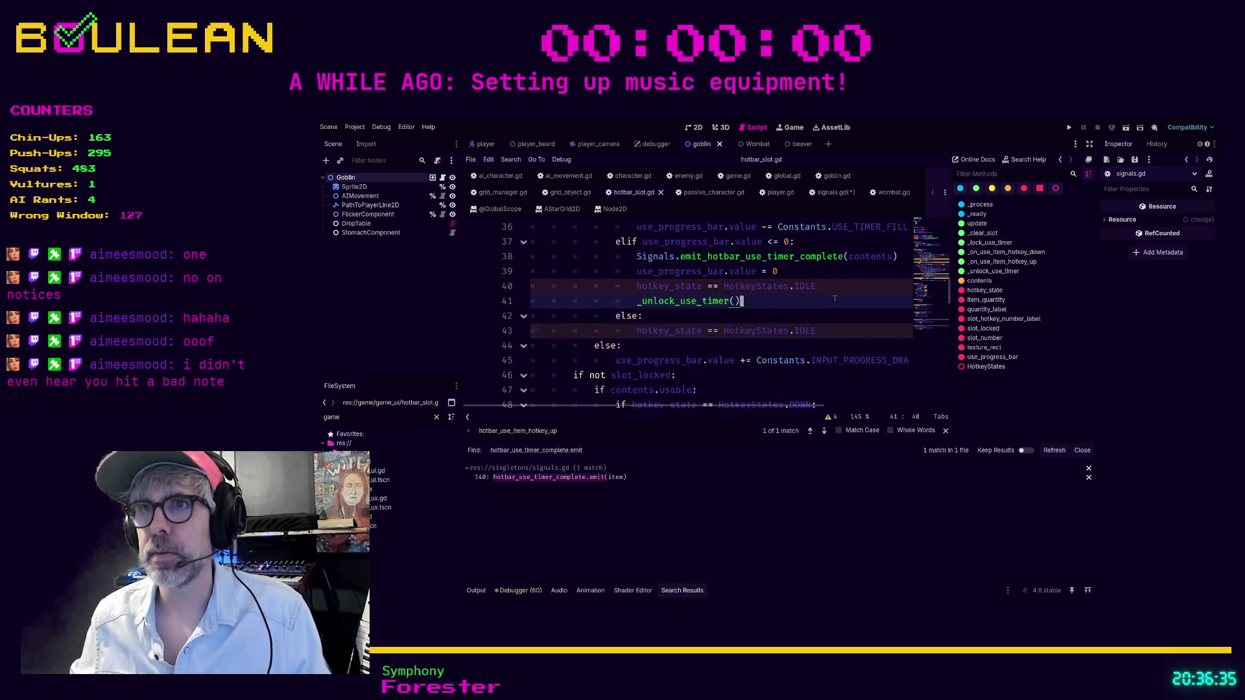
{"action": "scroll", "coordinate": [834, 298], "scroll_direction": "up", "scroll_amount": 5}
{"action": "left_click", "coordinate": [795, 329]}
{"action": "scroll", "coordinate": [778, 337], "scroll_direction": "up", "scroll_amount": 3}
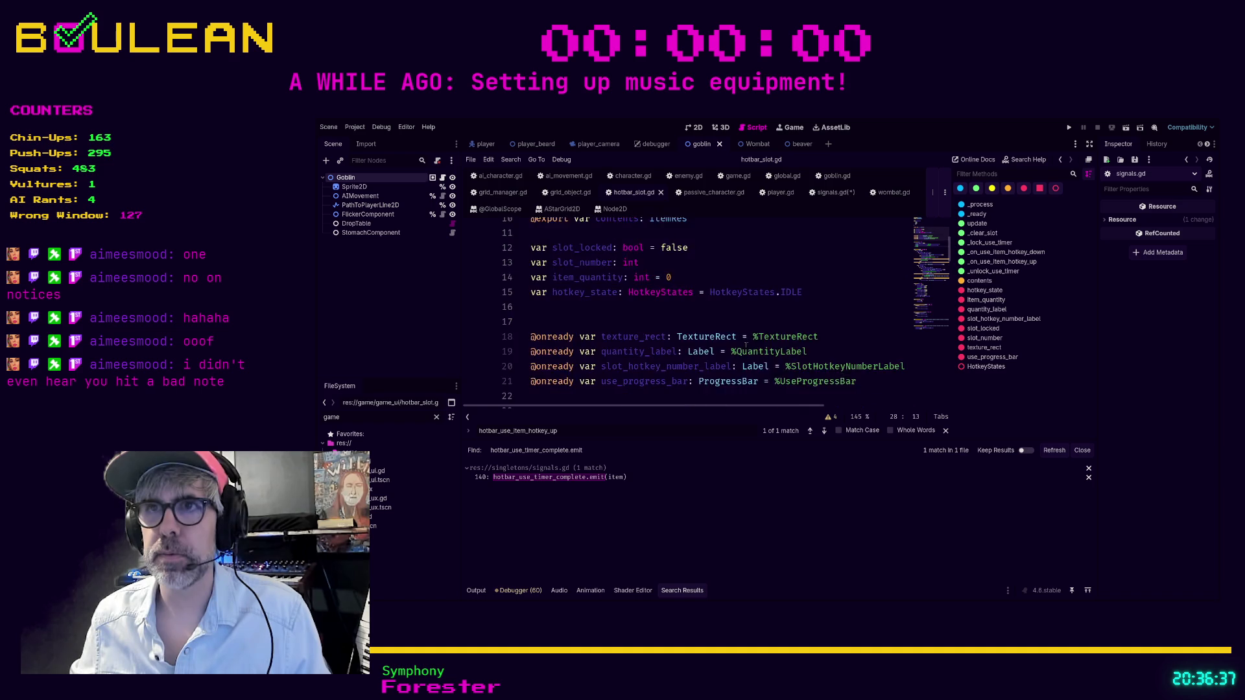
{"action": "scroll", "coordinate": [757, 344], "scroll_direction": "down", "scroll_amount": 4}
{"action": "scroll", "coordinate": [756, 344], "scroll_direction": "up", "scroll_amount": 3}
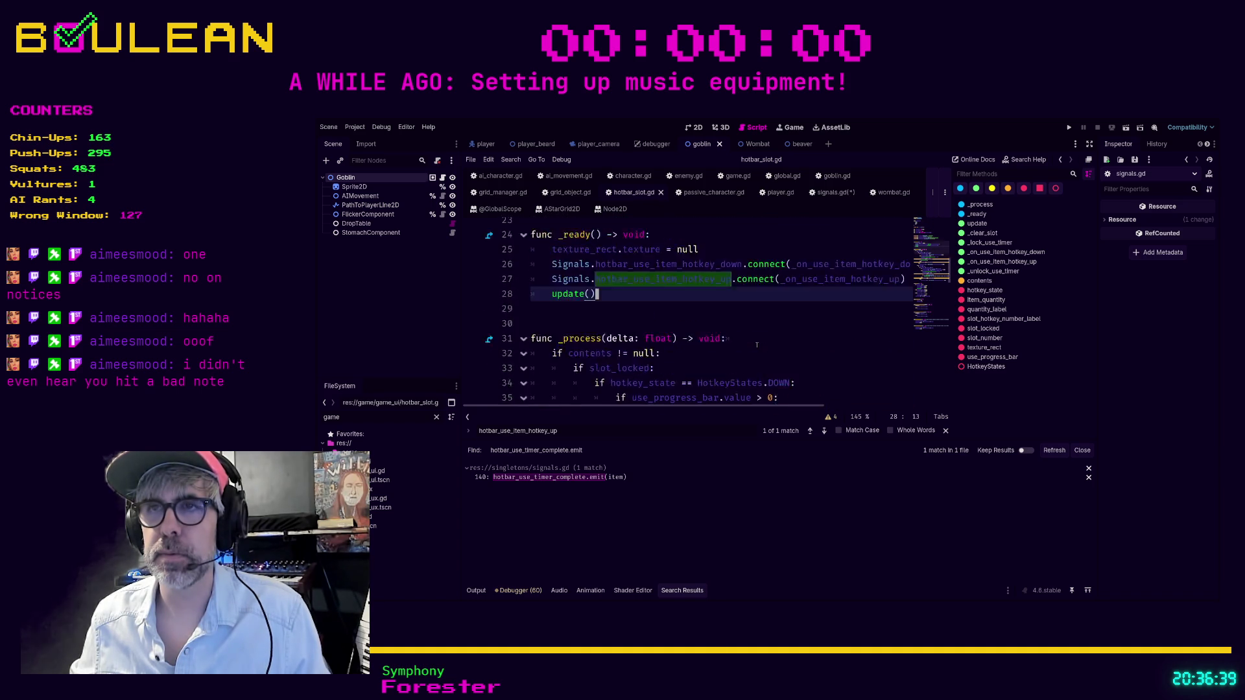
{"action": "scroll", "coordinate": [756, 344], "scroll_direction": "up", "scroll_amount": 1}
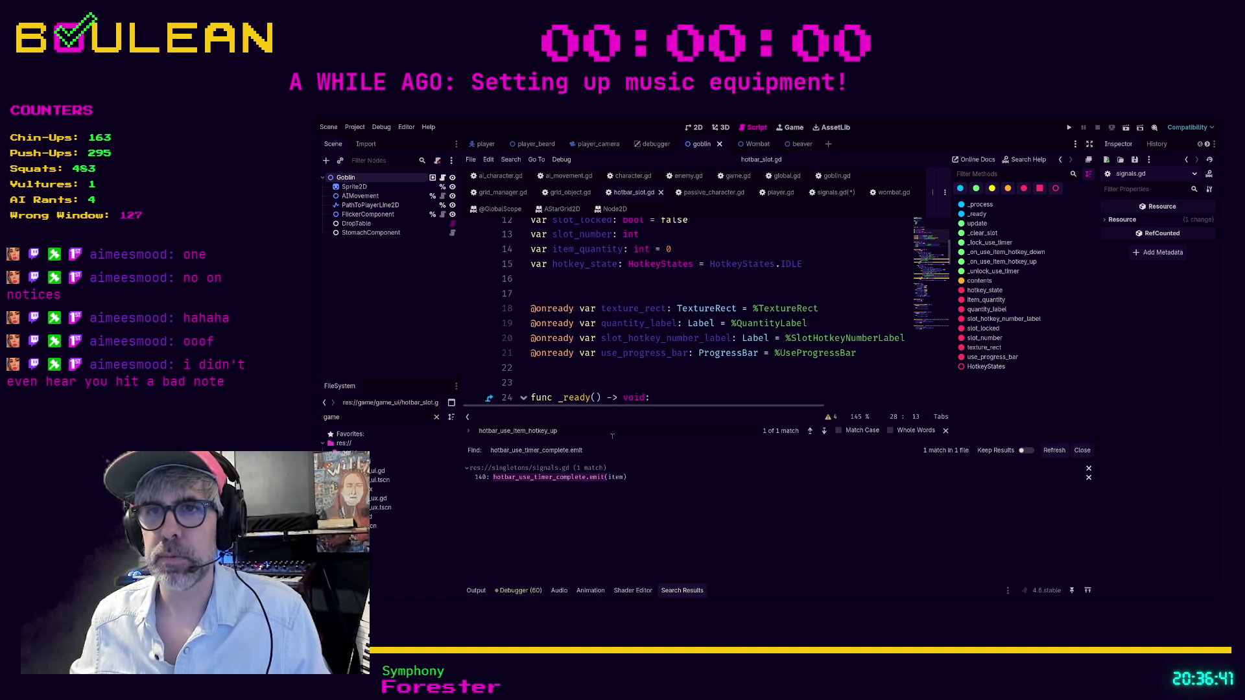